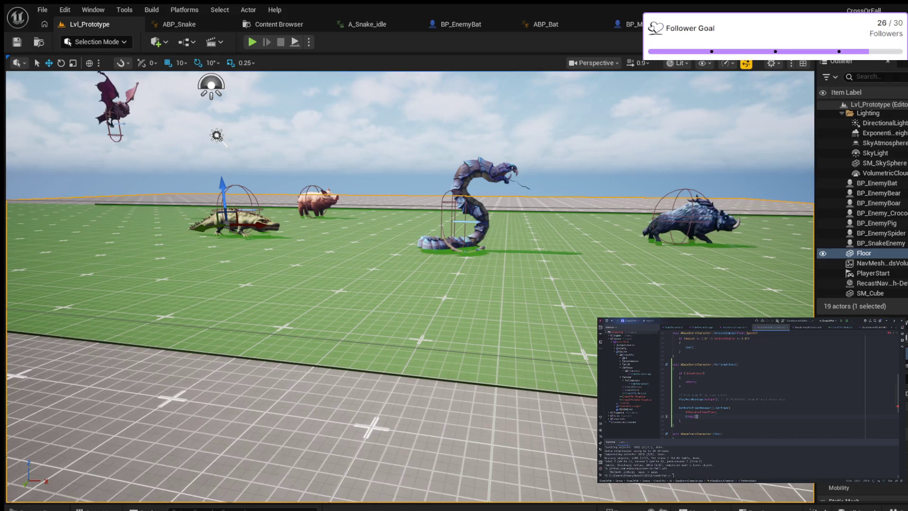
- Turn the timer callback into a '-> void' lambda whose body sets bCanAttack = true
{"action": "type", "text": "-> void"}
{"action": "key", "text": "Return"}
{"action": "type", "text": "{"}
{"action": "key", "text": "Return"}
{"action": "type", "text": "b"}
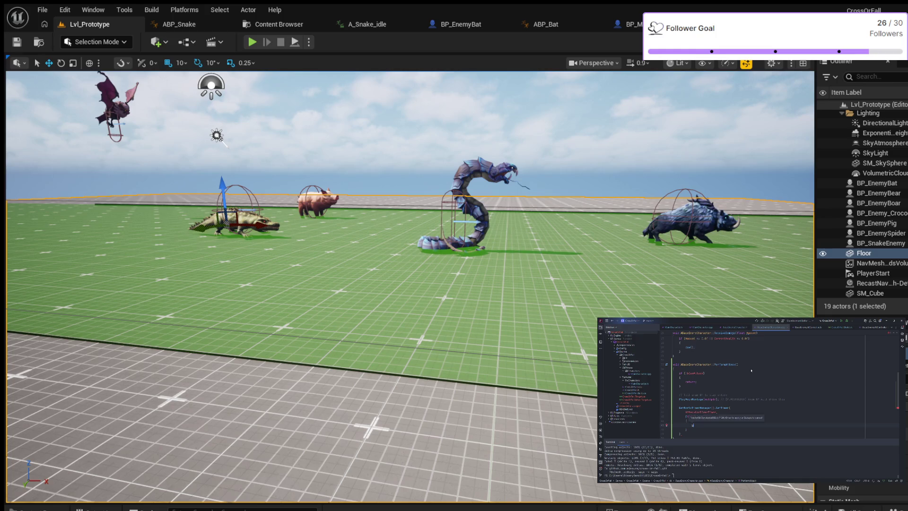
{"action": "key", "text": "Tab"}
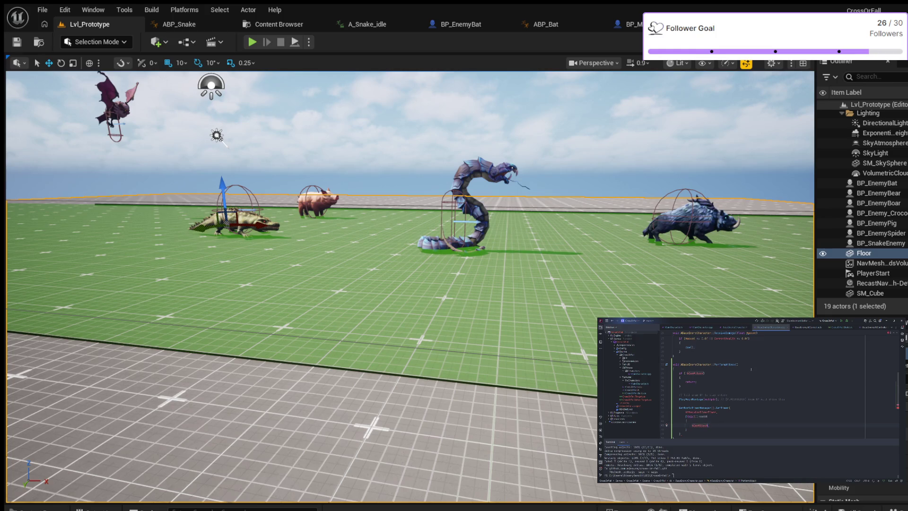
{"action": "type", "text": " = true;"}
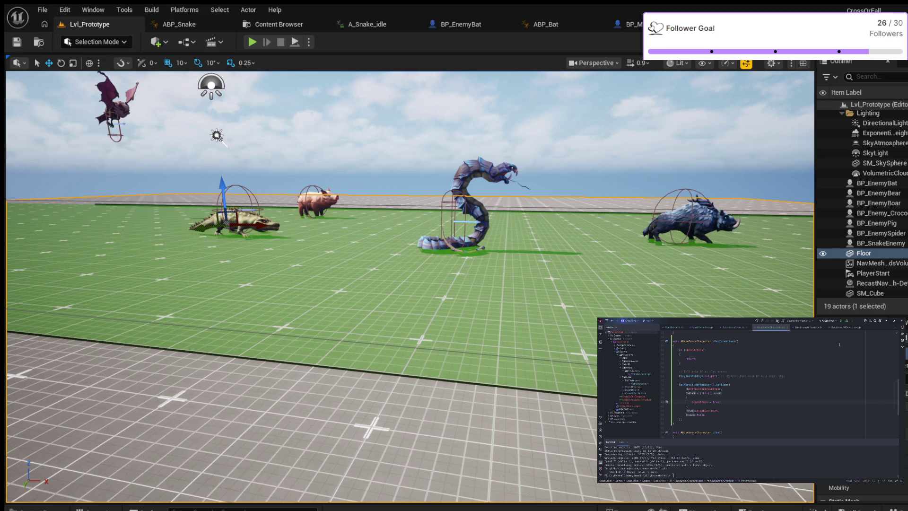
- In the other source file's Tick function, add a blank line after Super::Tick(DeltaTime)
{"action": "left_click", "coordinate": [844, 328]}
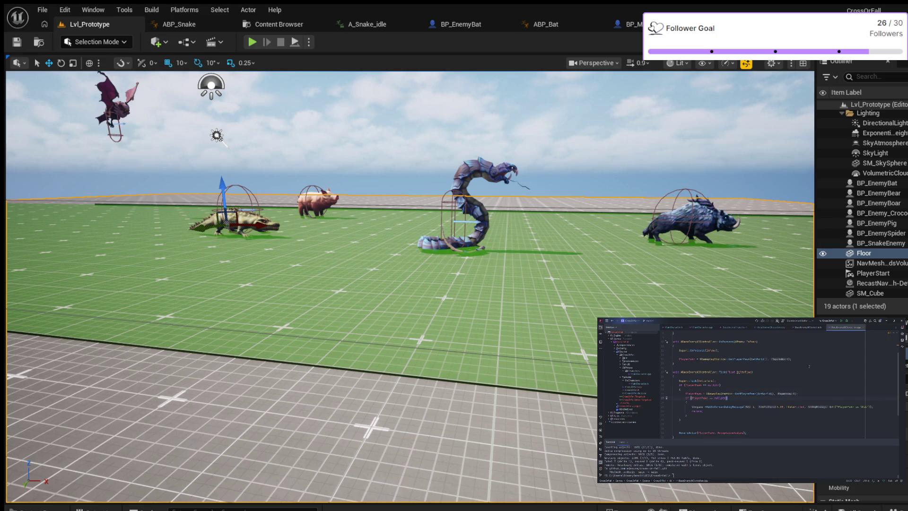
{"action": "scroll", "coordinate": [769, 366], "scroll_direction": "up", "scroll_amount": 3}
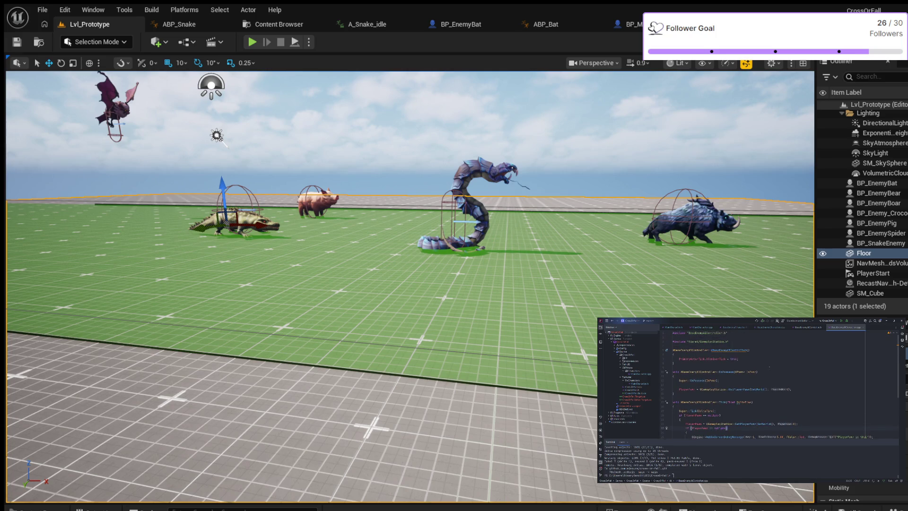
{"action": "scroll", "coordinate": [770, 367], "scroll_direction": "down", "scroll_amount": 3}
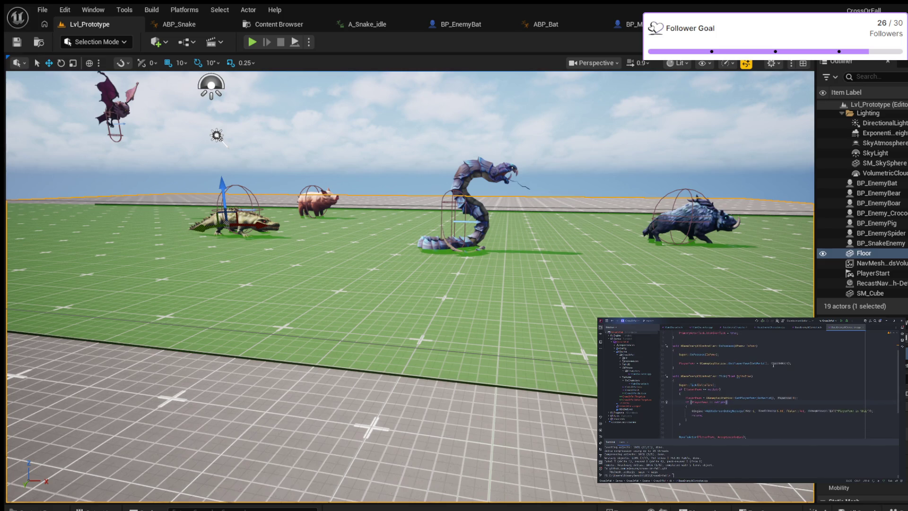
{"action": "scroll", "coordinate": [773, 385], "scroll_direction": "down", "scroll_amount": 3}
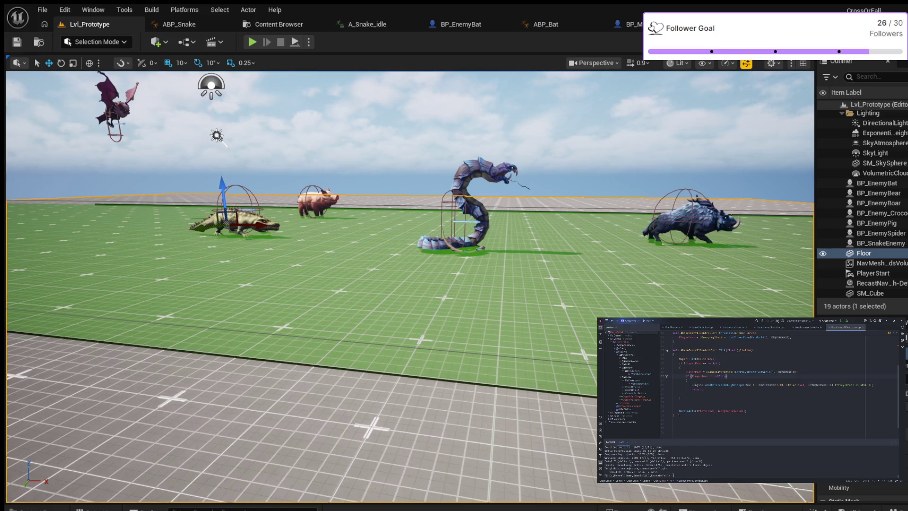
{"action": "left_click", "coordinate": [687, 406]}
{"action": "key", "text": "Return"}
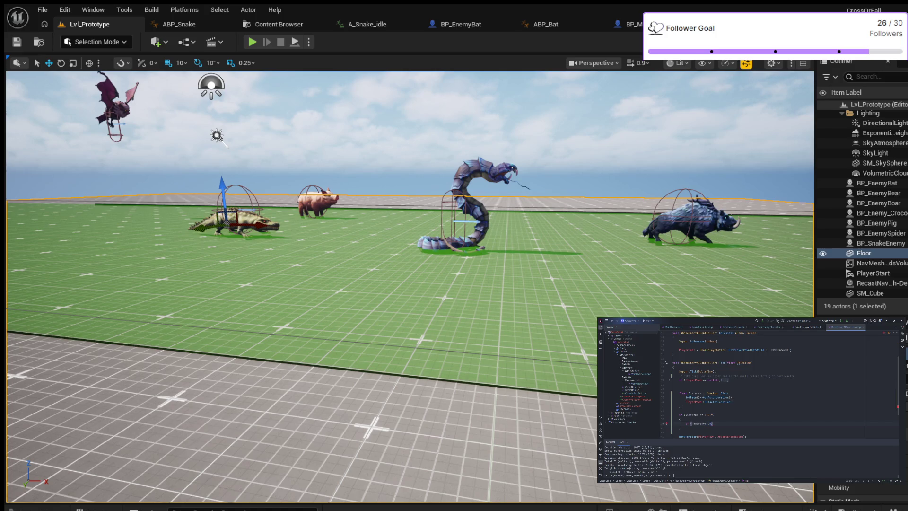
- Declare ABaseEnemyCharacter* Enemy = Cast<ABaseEnemyCharacter>(GetPawn()) inside the range check
{"action": "type", "text": "racter"}
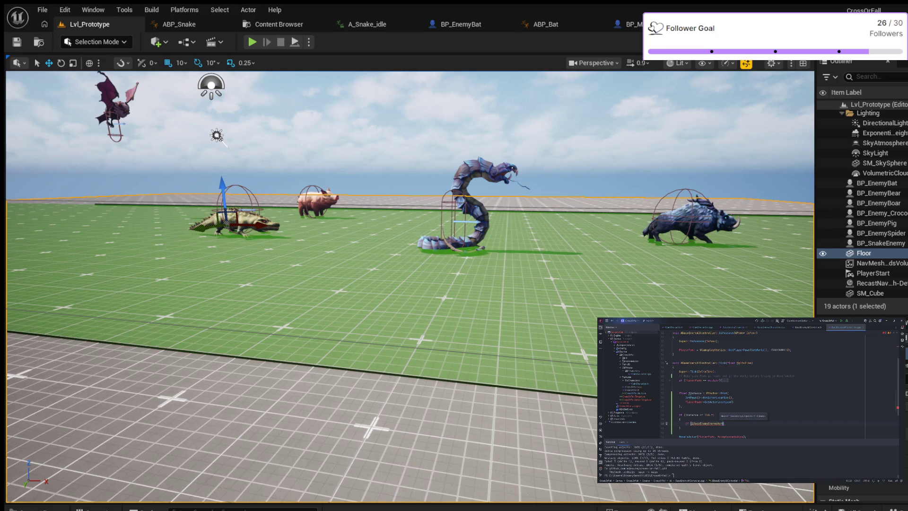
{"action": "type", "text": "* Enemy = Ca"}
{"action": "type", "text": "st<>("}
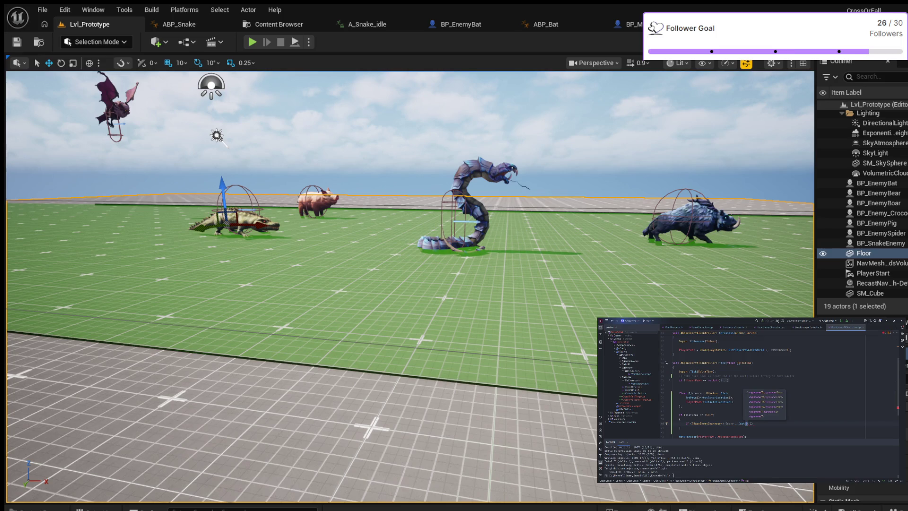
{"action": "type", "text": "A"}
{"action": "key", "text": "Return"}
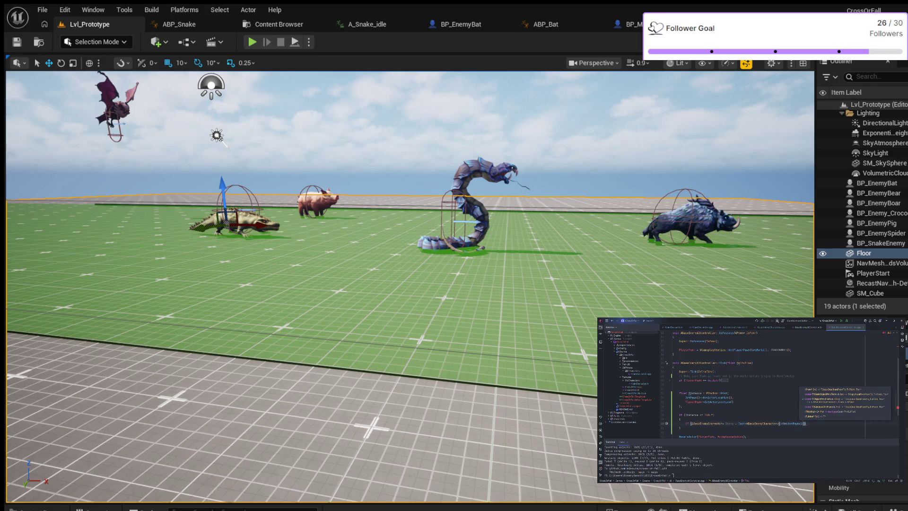
{"action": "key", "text": "Tab"}
- Add a code block under the cast that calls Enemy->PerformAttack()
{"action": "key", "text": "Return"}
{"action": "type", "text": "{"}
{"action": "key", "text": "Return"}
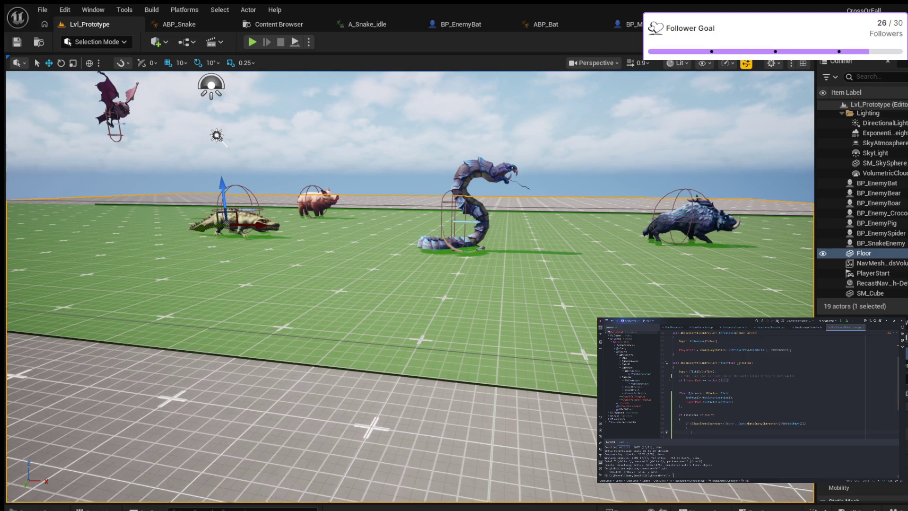
{"action": "type", "text": "Enemy->"}
{"action": "key", "text": "Tab"}
{"action": "scroll", "coordinate": [745, 391], "scroll_direction": "down", "scroll_amount": 2}
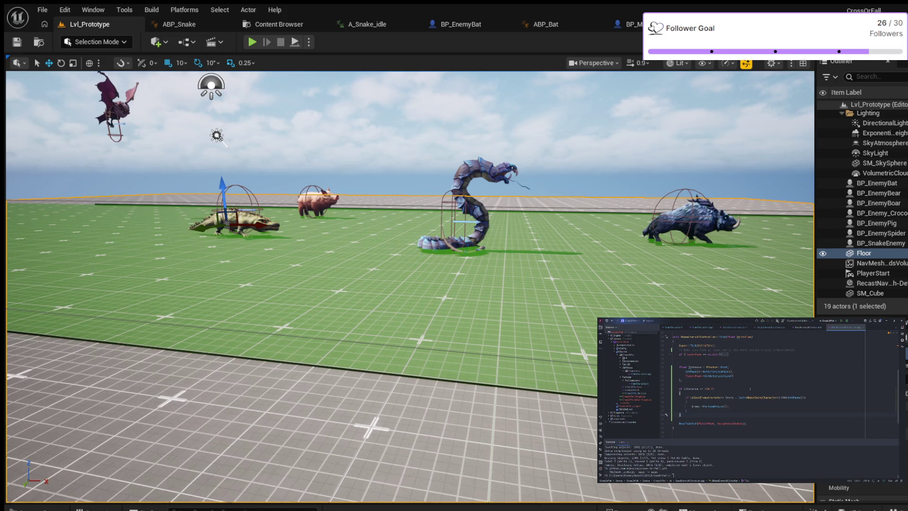
- Add an else block and move the indented MoveToActor(PlayerPawn, AcceptanceRadius) line into it
{"action": "key", "text": "Return"}
{"action": "key", "text": "Return"}
{"action": "type", "text": "{"}
{"action": "key", "text": "Return"}
{"action": "scroll", "coordinate": [722, 398], "scroll_direction": "down", "scroll_amount": 3}
{"action": "key", "text": "ctrl+x"}
{"action": "key", "text": "ctrl+v"}
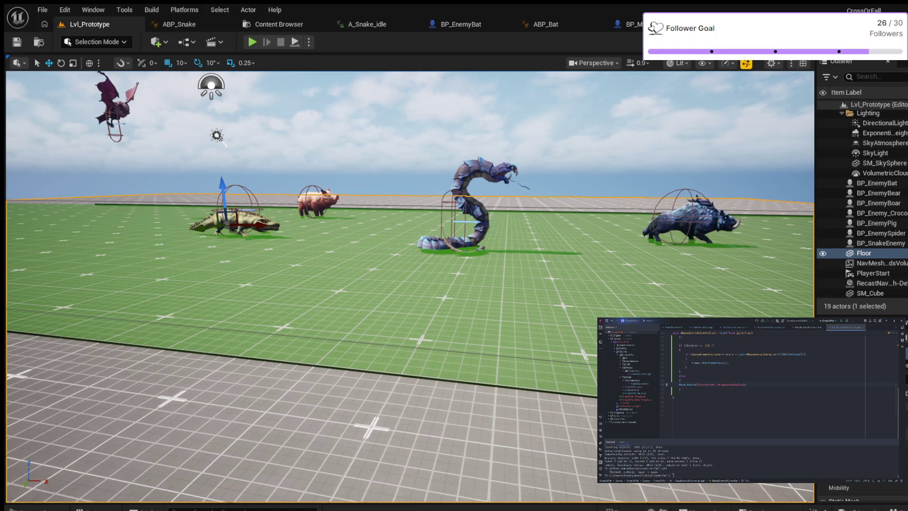
{"action": "key", "text": "Tab"}
{"action": "key", "text": "Down"}
{"action": "key", "text": "Down"}
- Undo the stray brace typed under the nullptr check
{"action": "scroll", "coordinate": [776, 369], "scroll_direction": "up", "scroll_amount": 1}
{"action": "scroll", "coordinate": [667, 396], "scroll_direction": "up", "scroll_amount": 3}
{"action": "type", "text": "{"}
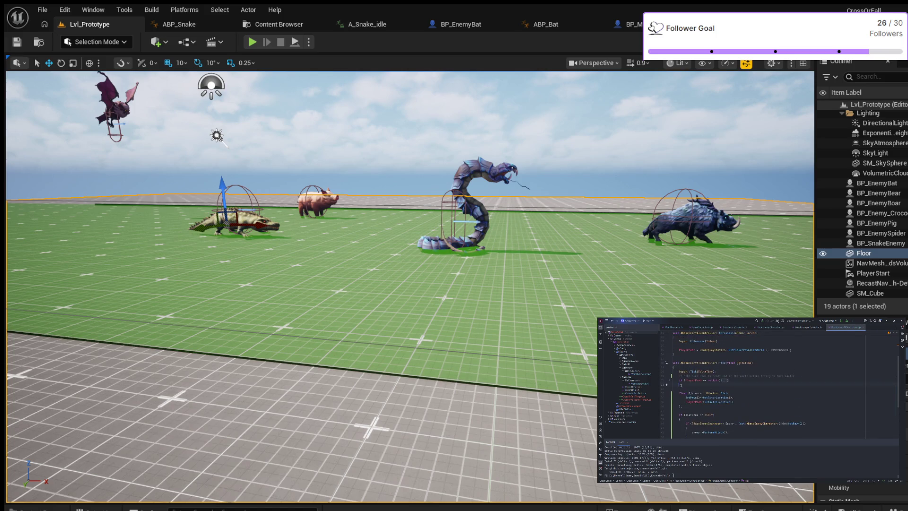
{"action": "key", "text": "ctrl+z"}
{"action": "scroll", "coordinate": [747, 379], "scroll_direction": "down", "scroll_amount": 3}
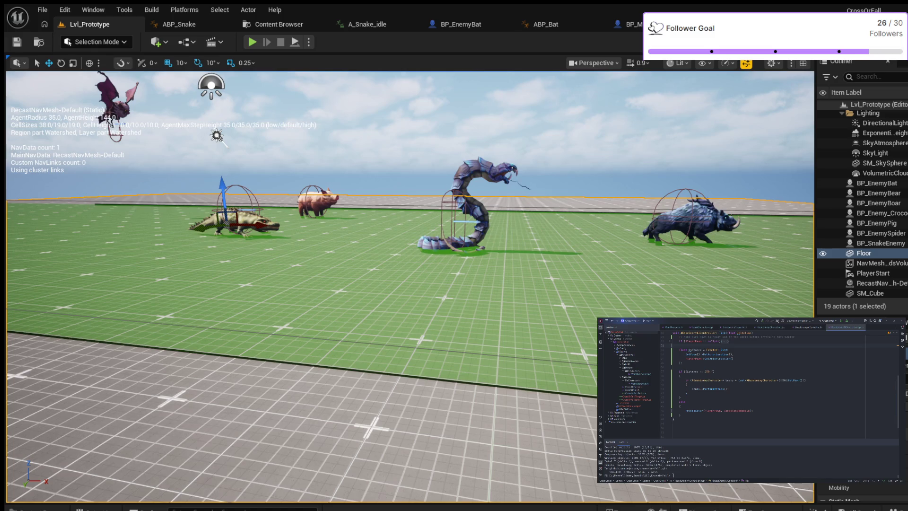
- Browse StylizedCreaturesBundle to the Bear animations and select A_Bear_Combat_Unarmed_Attack
{"action": "key", "text": "ctrl+space"}
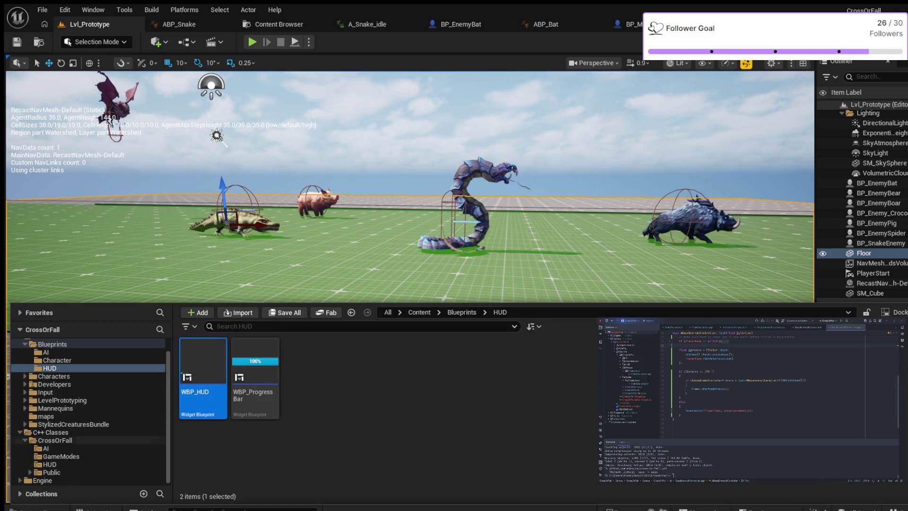
{"action": "scroll", "coordinate": [90, 416], "scroll_direction": "up", "scroll_amount": 1}
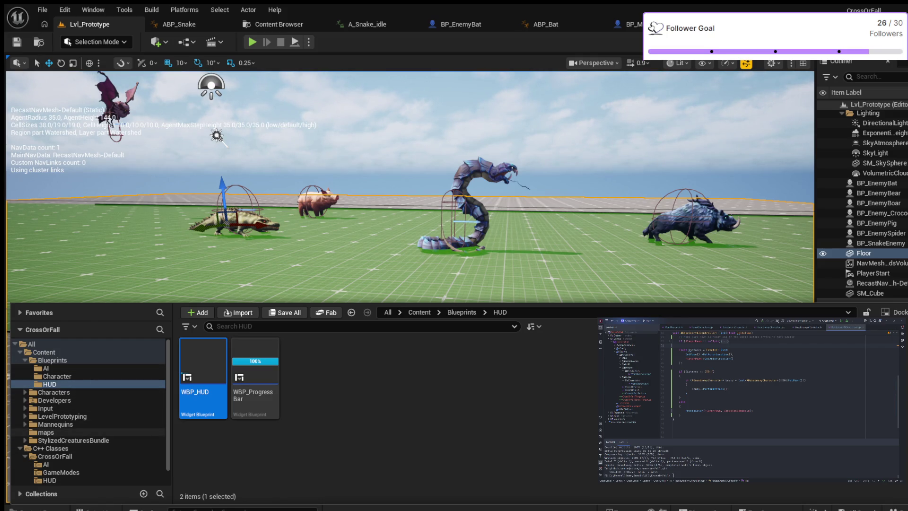
{"action": "scroll", "coordinate": [94, 408], "scroll_direction": "down", "scroll_amount": 1}
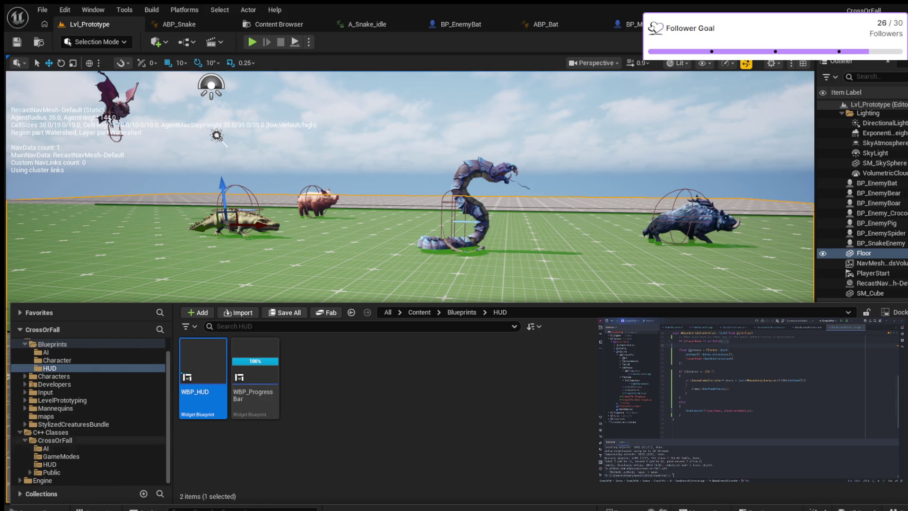
{"action": "double_click", "coordinate": [71, 425]}
{"action": "scroll", "coordinate": [71, 432], "scroll_direction": "down", "scroll_amount": 1}
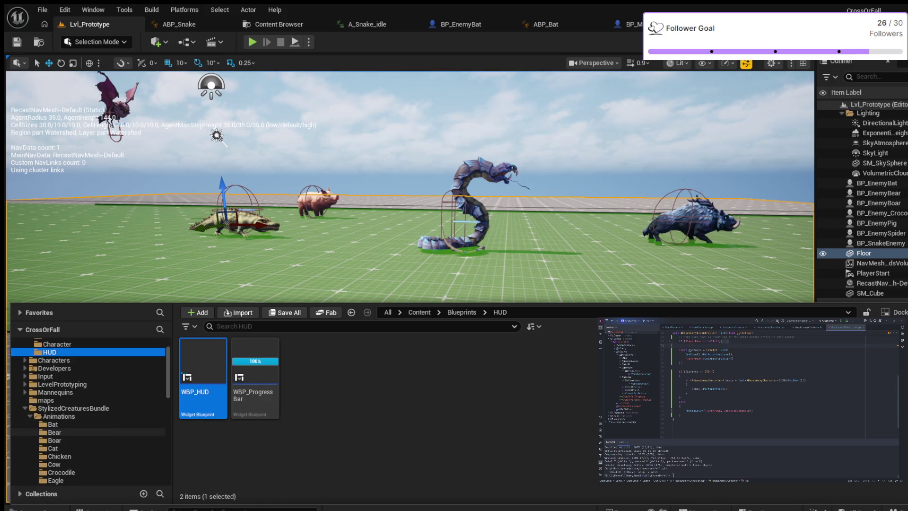
{"action": "left_click", "coordinate": [55, 432]}
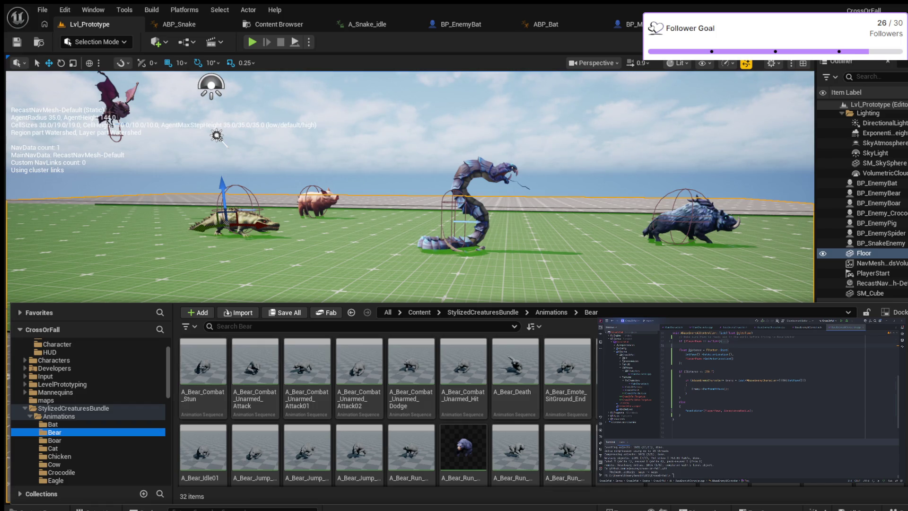
{"action": "scroll", "coordinate": [386, 409], "scroll_direction": "down", "scroll_amount": 2}
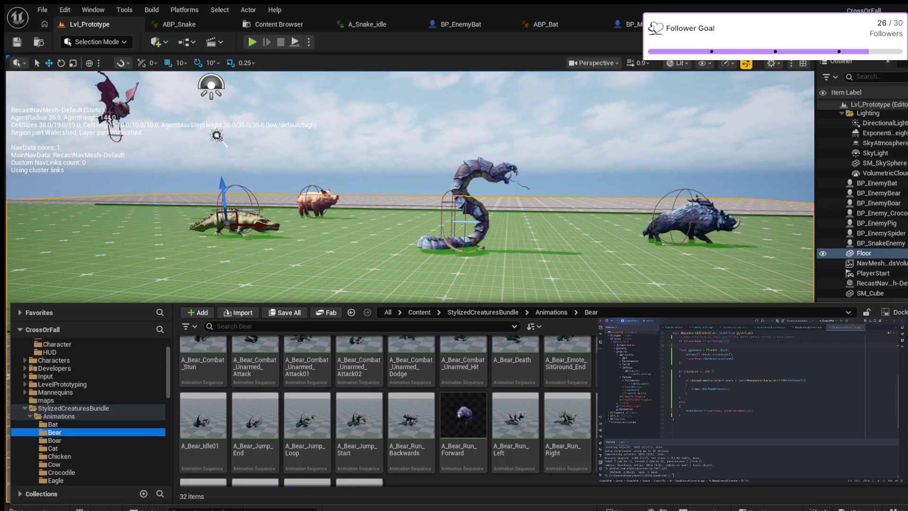
{"action": "scroll", "coordinate": [385, 409], "scroll_direction": "down", "scroll_amount": 4}
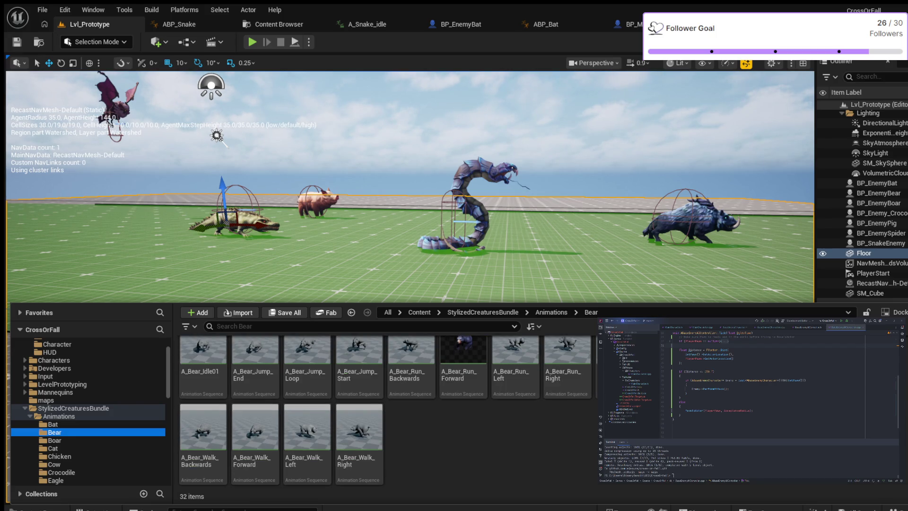
{"action": "scroll", "coordinate": [388, 409], "scroll_direction": "up", "scroll_amount": 5}
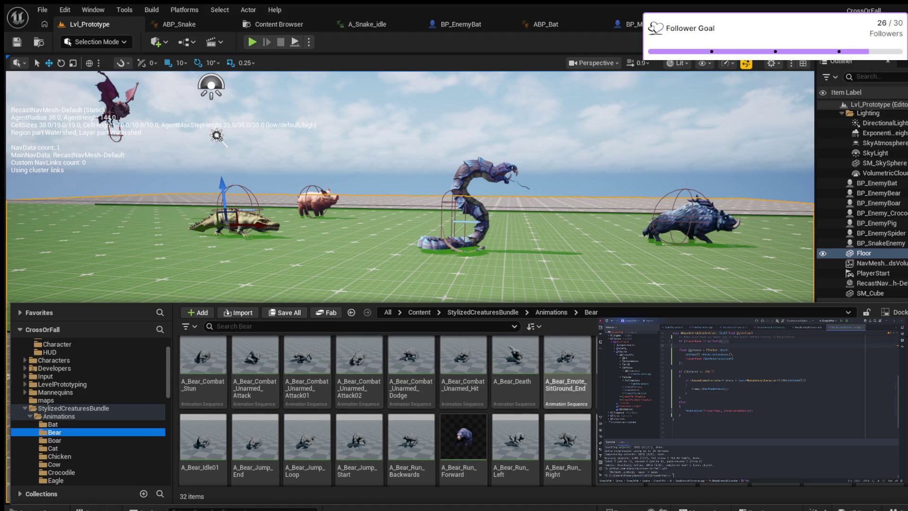
{"action": "left_click", "coordinate": [255, 359]}
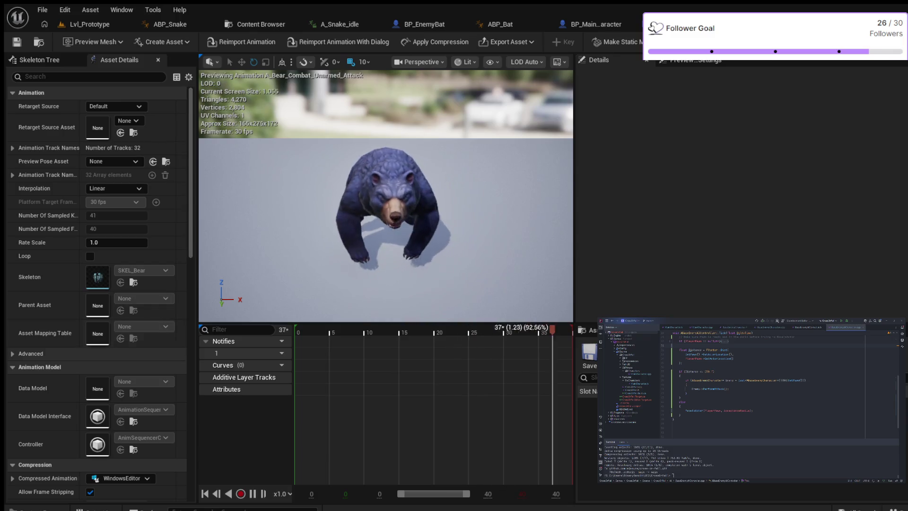
- Preview the Unarmed_Attack01 and Unarmed_Attack02 animations, then reselect A_Bear_Combat_Unarmed_Attack
{"action": "left_click", "coordinate": [28, 509]}
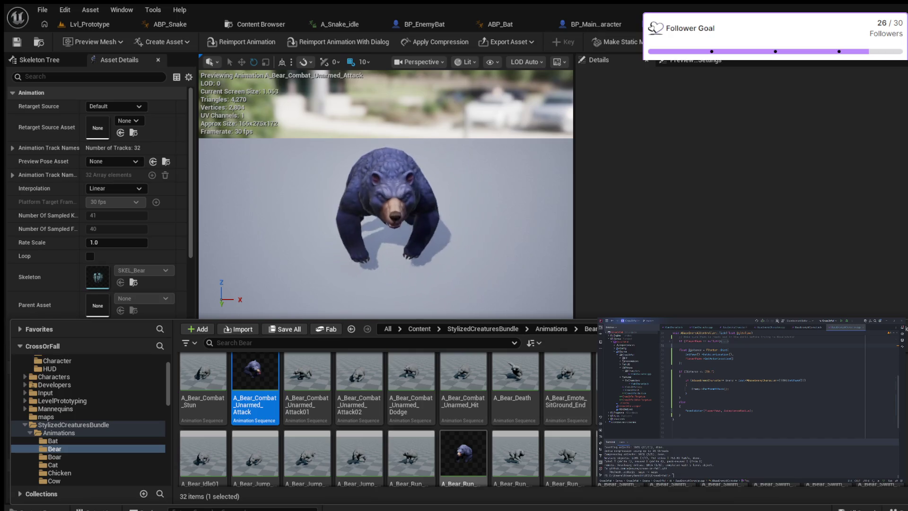
{"action": "left_click", "coordinate": [307, 383]}
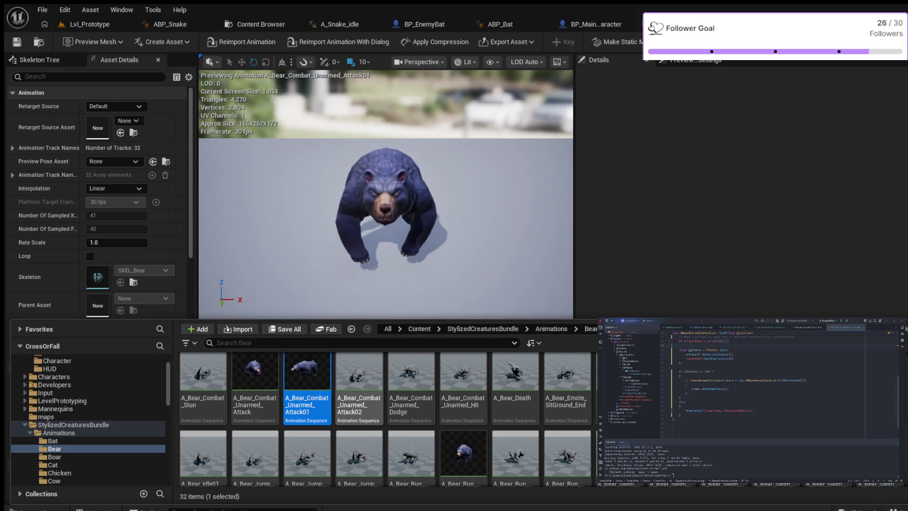
{"action": "left_click", "coordinate": [254, 383]}
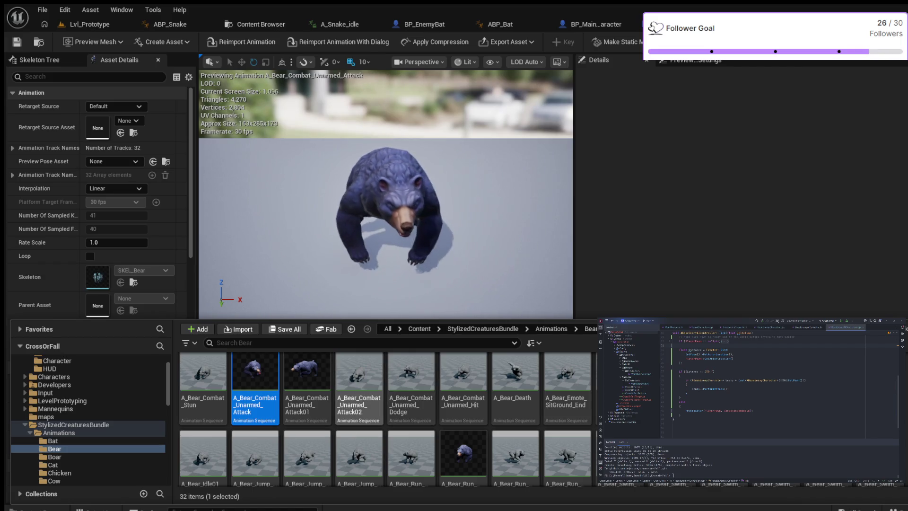
{"action": "left_click", "coordinate": [359, 381]}
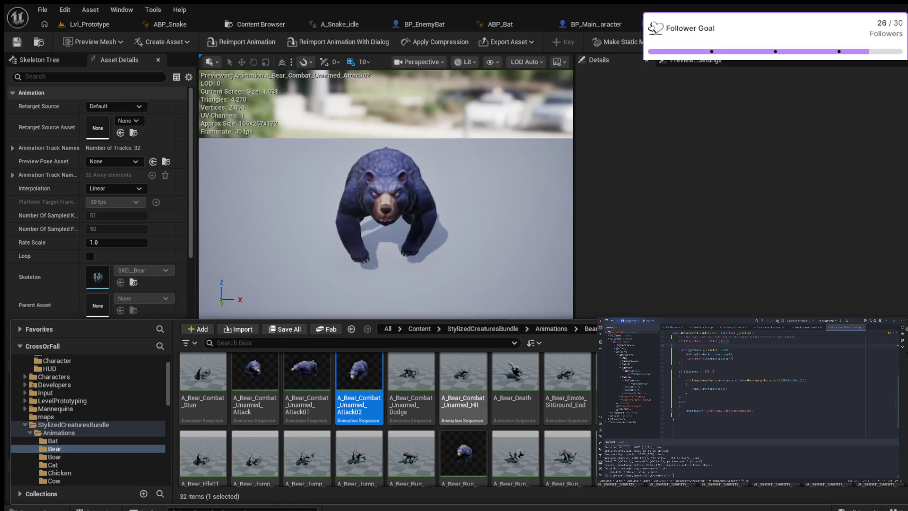
{"action": "left_click", "coordinate": [256, 378]}
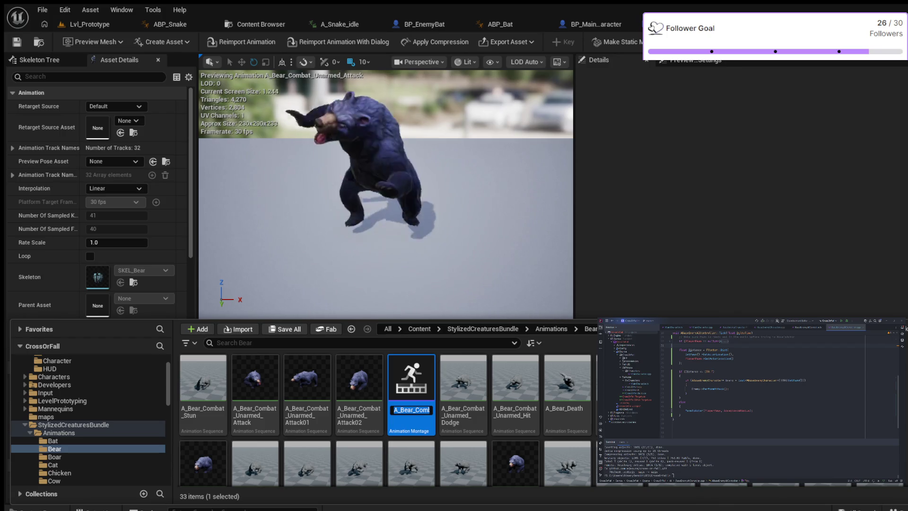
- Edit the montage's name, trimming the Unarmed and Combat words out of it
{"action": "key", "text": "End"}
{"action": "key", "text": "Left"}
{"action": "key", "text": "Left"}
{"action": "key", "text": "Left"}
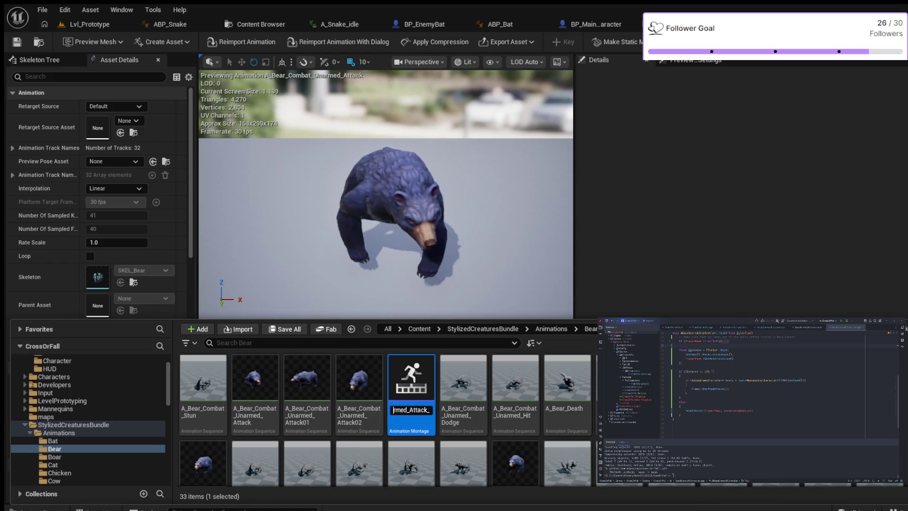
{"action": "key", "text": "Left"}
{"action": "key", "text": "Left"}
{"action": "key", "text": "Left"}
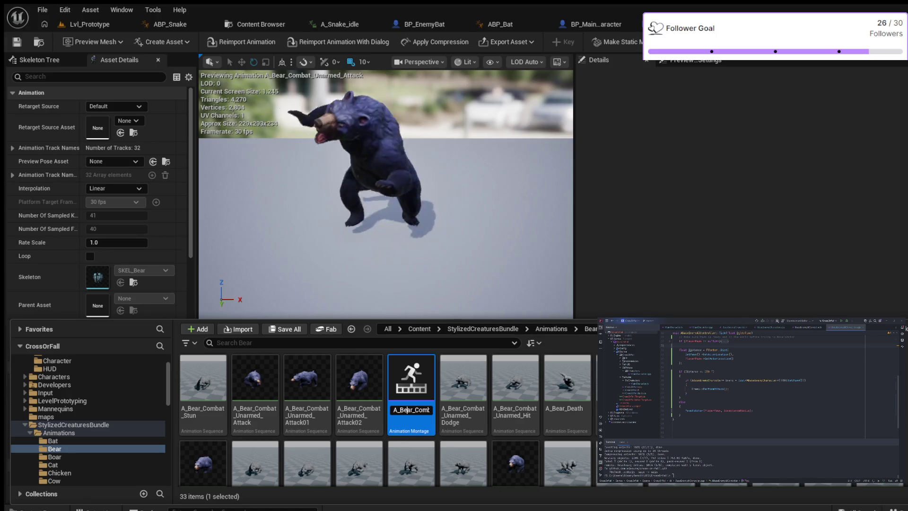
{"action": "type", "text": "bat"}
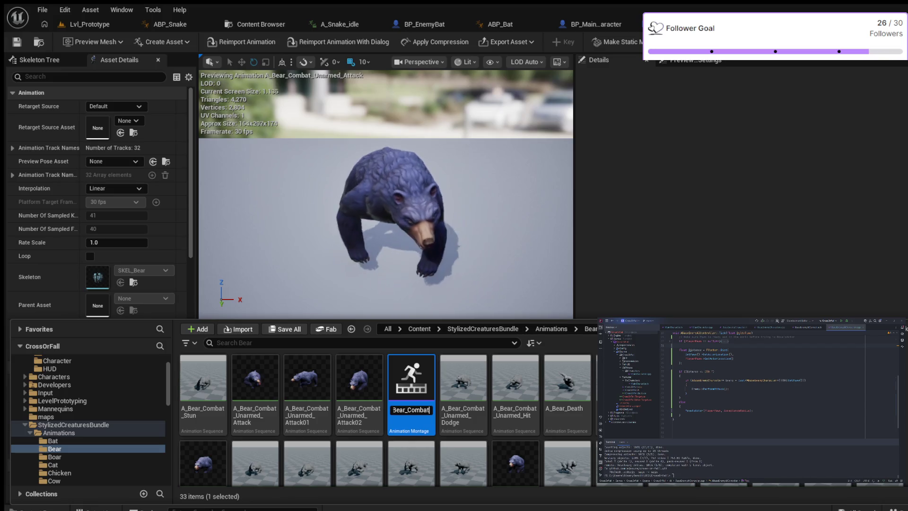
{"action": "type", "text": "t_Unarmed_A"}
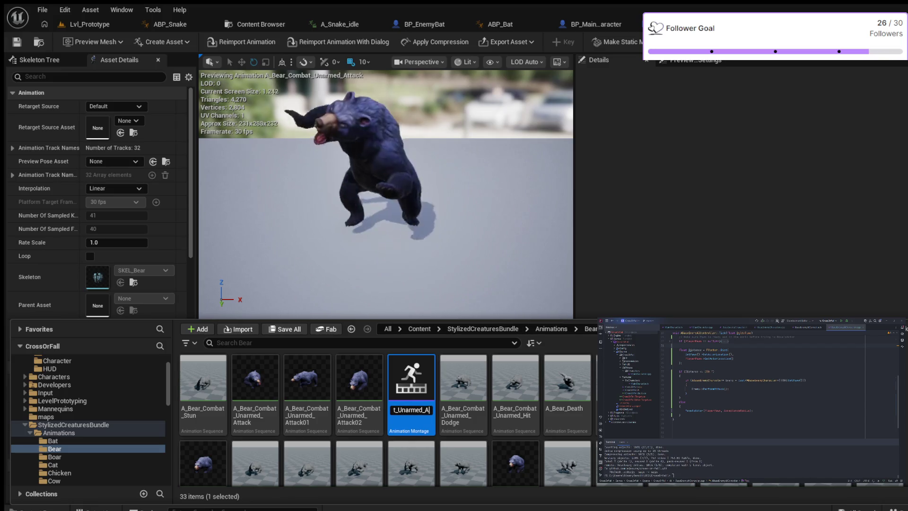
{"action": "type", "text": "tt_M"}
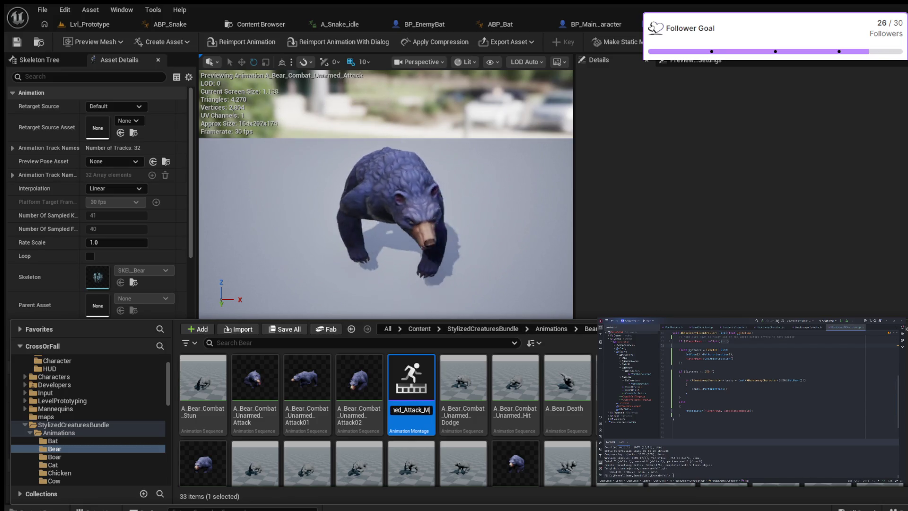
{"action": "type", "text": "tage"}
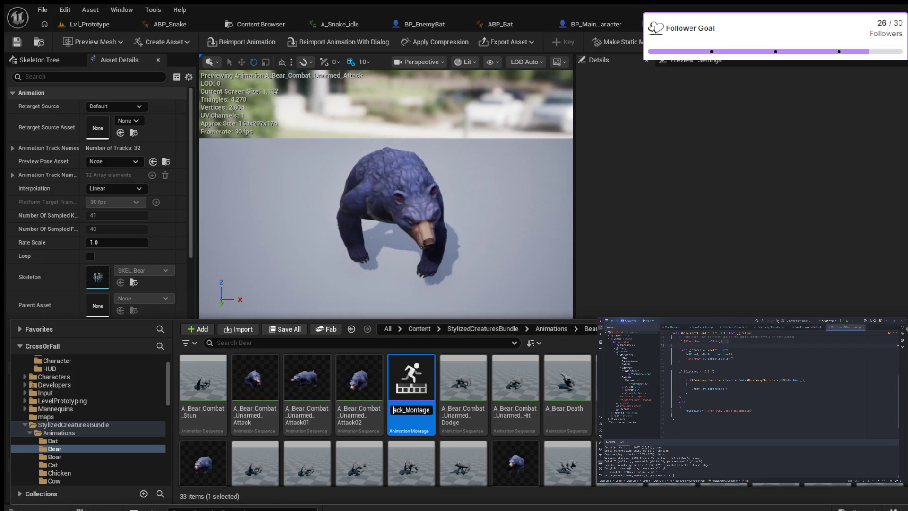
{"action": "left_click", "coordinate": [393, 409]}
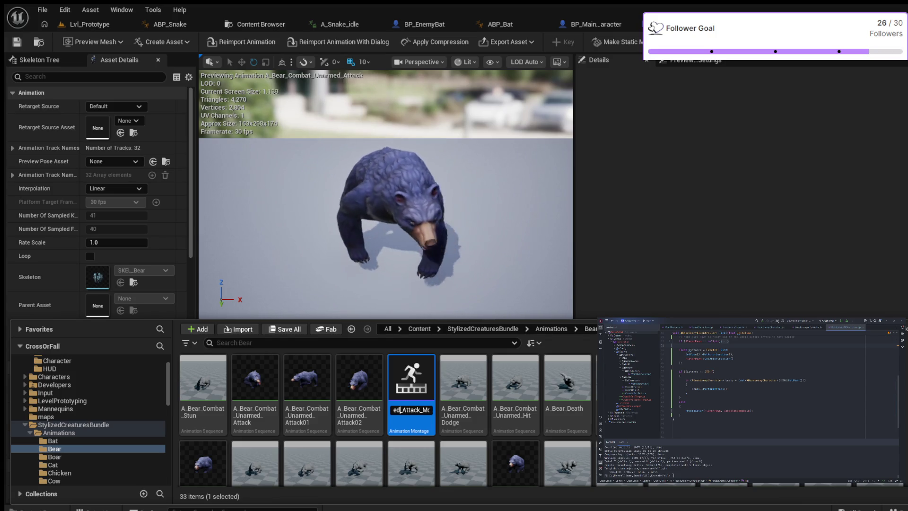
{"action": "key", "text": "Right"}
{"action": "key", "text": "Left"}
{"action": "key", "text": "Left"}
{"action": "key", "text": "Left"}
{"action": "key", "text": "BackSpace"}
{"action": "key", "text": "BackSpace"}
{"action": "key", "text": "BackSpace"}
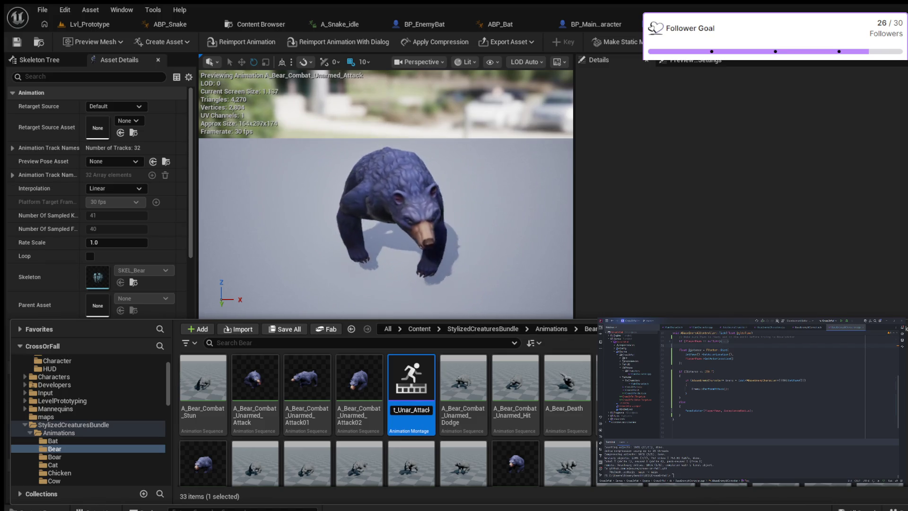
{"action": "key", "text": "BackSpace"}
{"action": "key", "text": "BackSpace"}
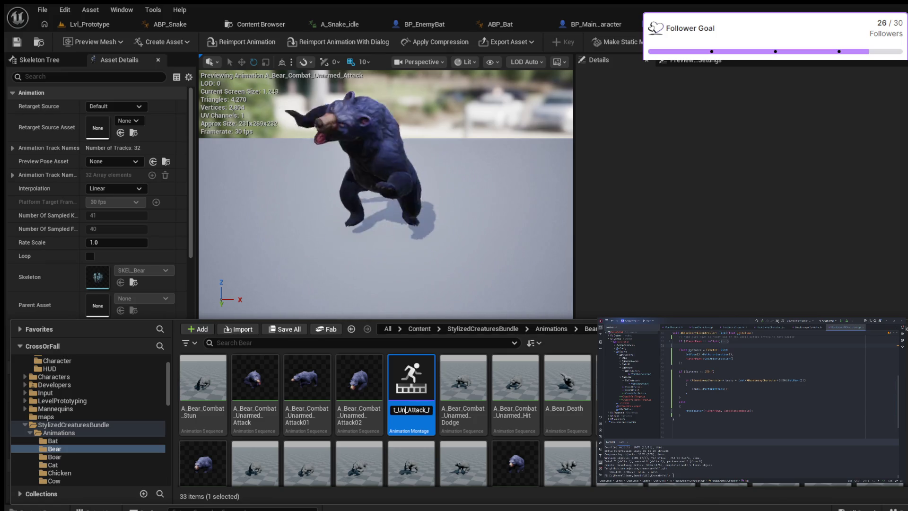
{"action": "key", "text": "Left"}
{"action": "key", "text": "Left"}
{"action": "key", "text": "Left"}
{"action": "key", "text": "BackSpace"}
{"action": "key", "text": "BackSpace"}
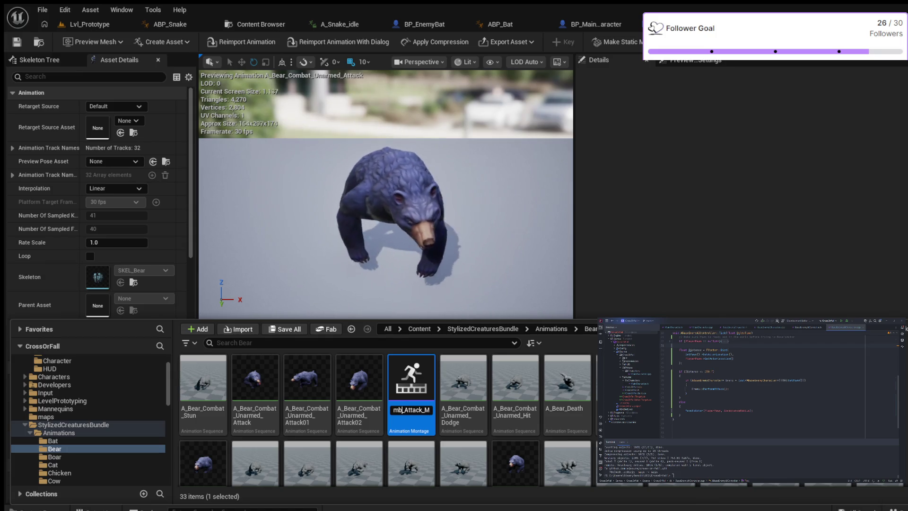
{"action": "key", "text": "BackSpace"}
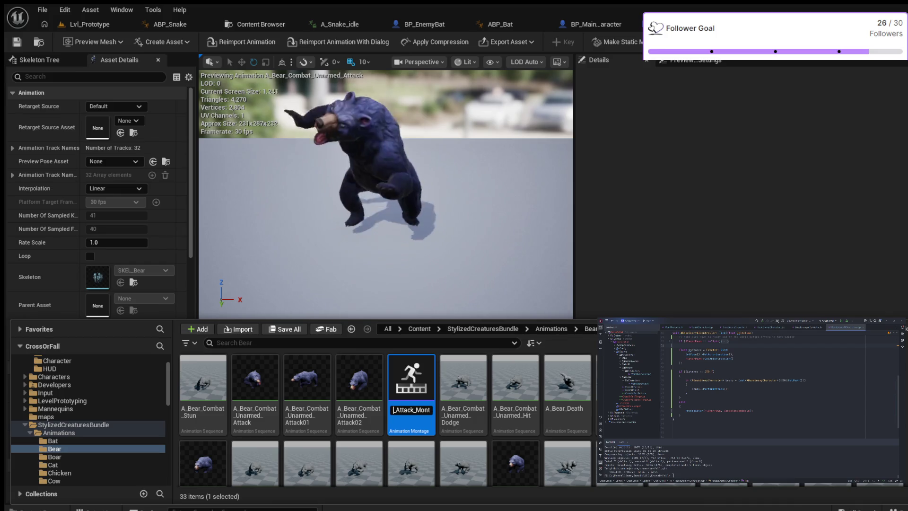
{"action": "type", "text": "Co_"}
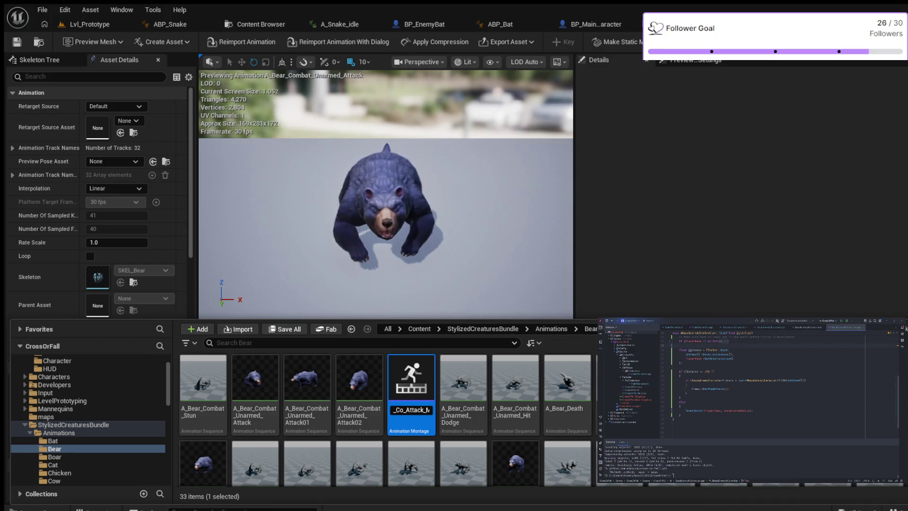
{"action": "key", "text": "BackSpace"}
{"action": "key", "text": "BackSpace"}
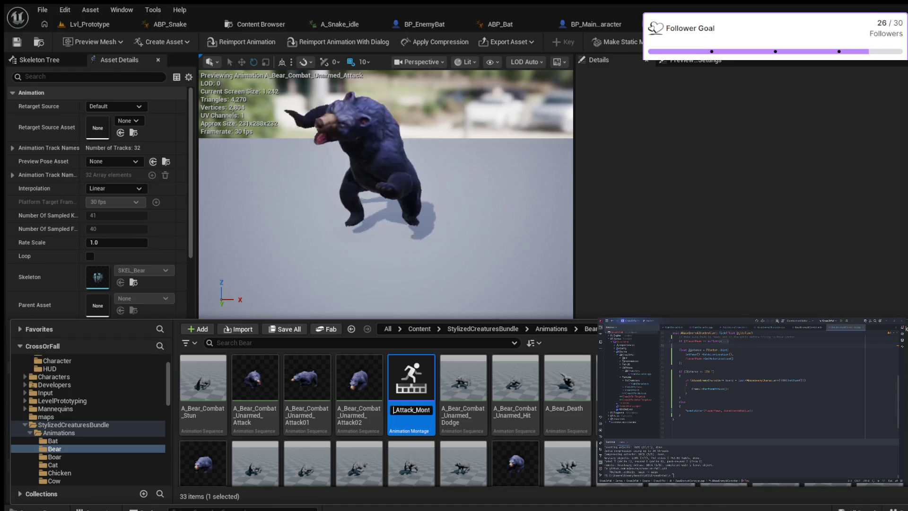
- Remove the A_ prefix, commit the name Bear_Attack_Montage, and open the montage
{"action": "key", "text": "Left"}
{"action": "key", "text": "Left"}
{"action": "key", "text": "Left"}
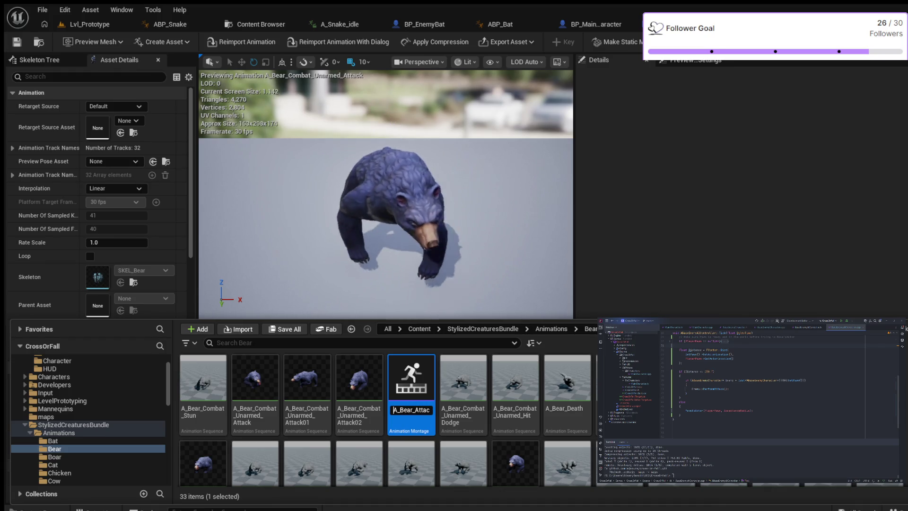
{"action": "key", "text": "Right"}
{"action": "key", "text": "Right"}
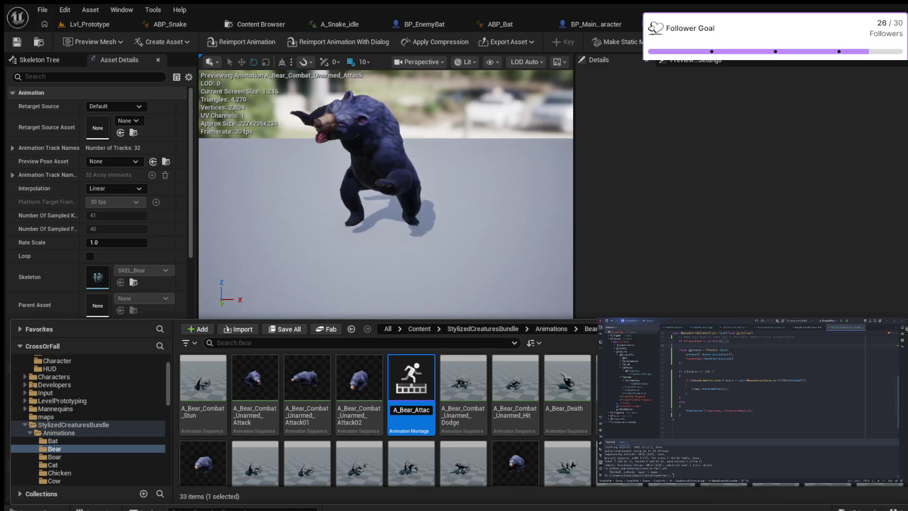
{"action": "key", "text": "BackSpace"}
{"action": "key", "text": "BackSpace"}
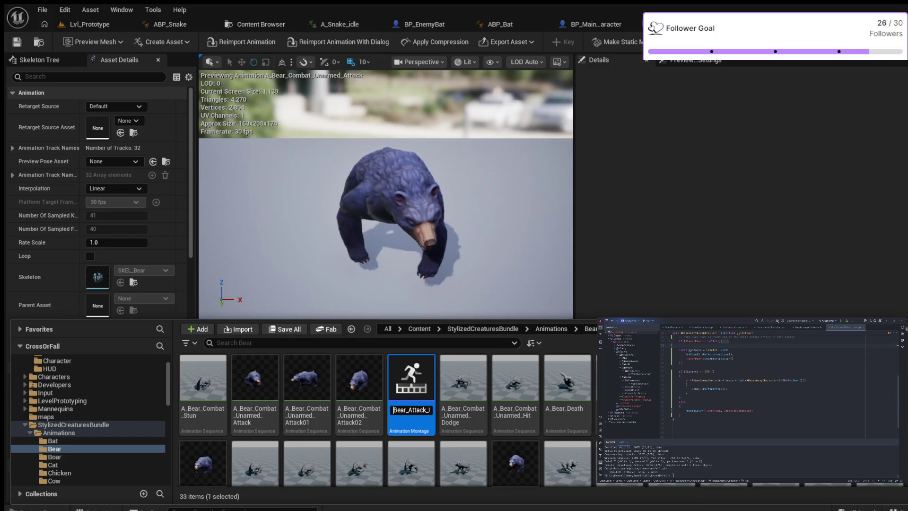
{"action": "type", "text": "Montage"}
{"action": "key", "text": "Return"}
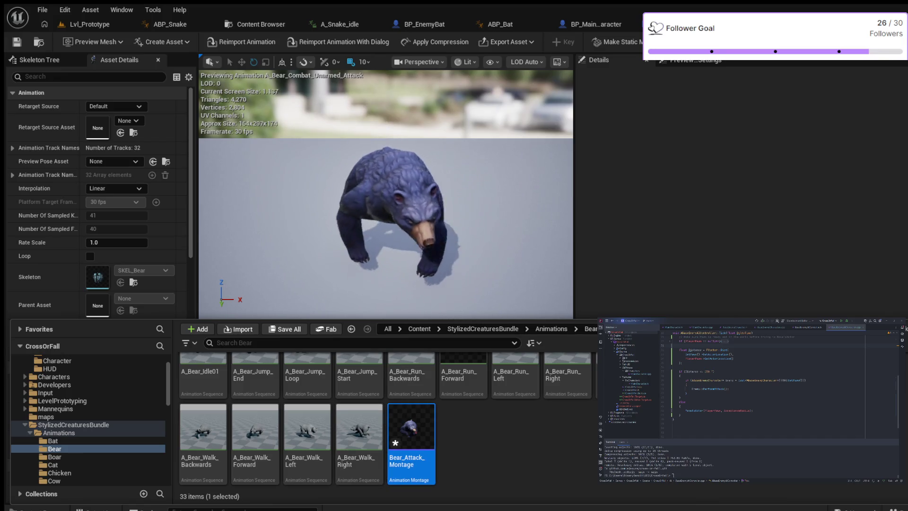
{"action": "double_click", "coordinate": [412, 426]}
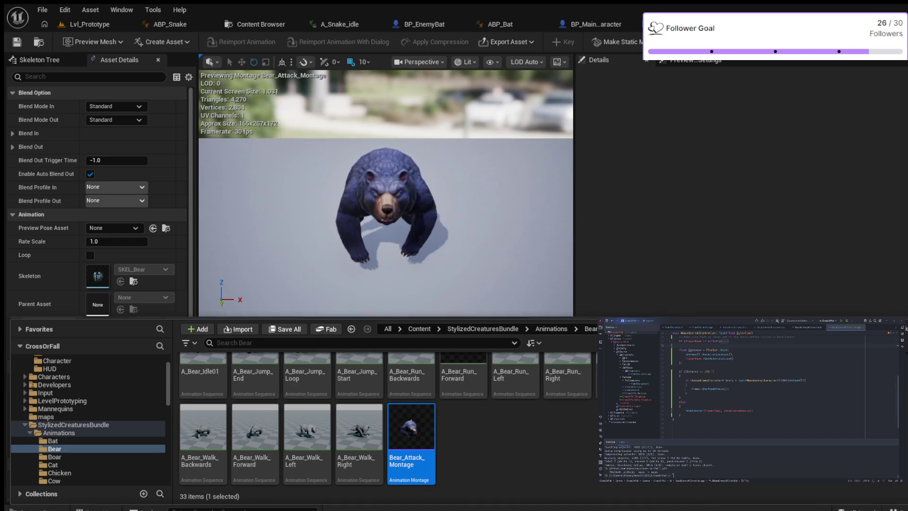
- Hide the Content Drawer to reveal Bear_Attack_Montage's timeline with the DefaultGroup slot
{"action": "scroll", "coordinate": [385, 416], "scroll_direction": "up", "scroll_amount": 1}
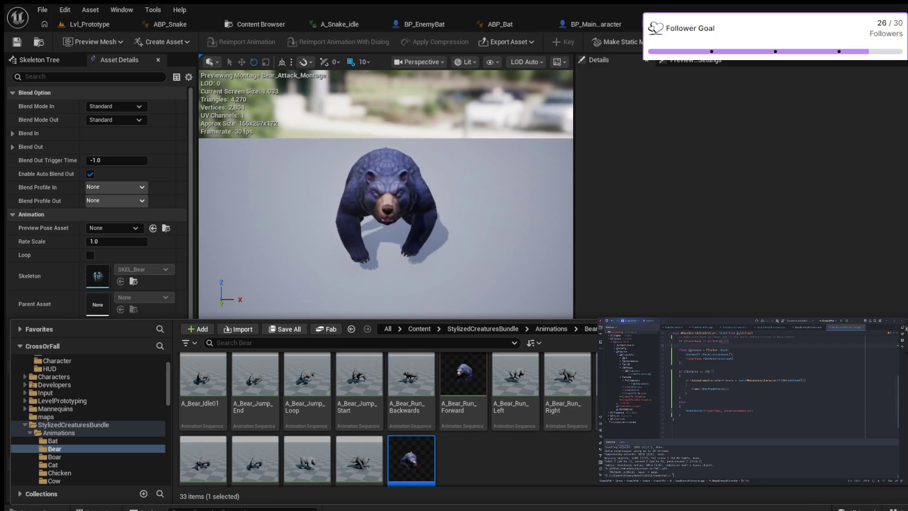
{"action": "scroll", "coordinate": [385, 417], "scroll_direction": "down", "scroll_amount": 1}
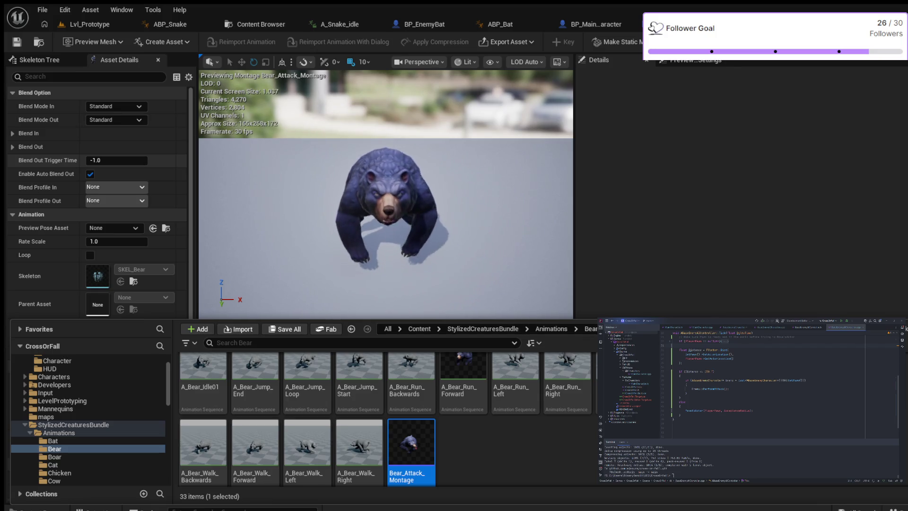
{"action": "key", "text": "ctrl+space"}
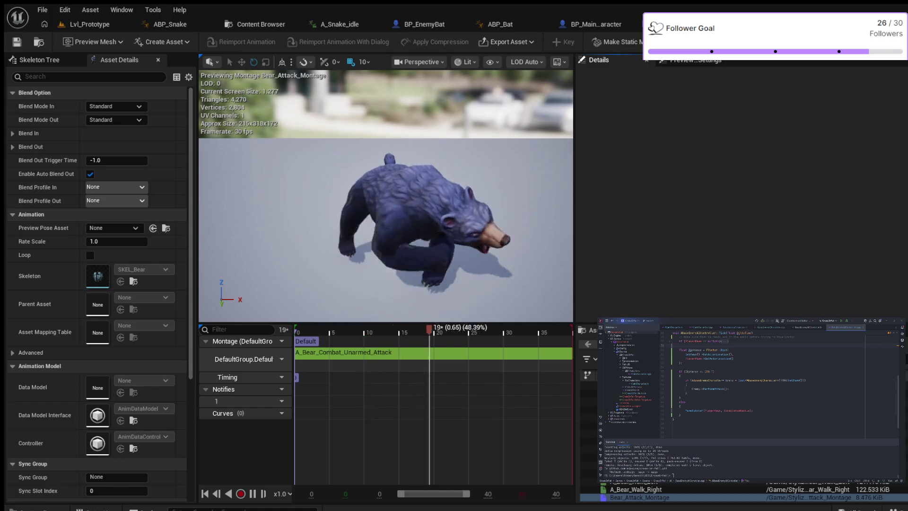
- Set the attack segment's Start Time to 0, then add a second notify track
{"action": "left_click", "coordinate": [360, 353]}
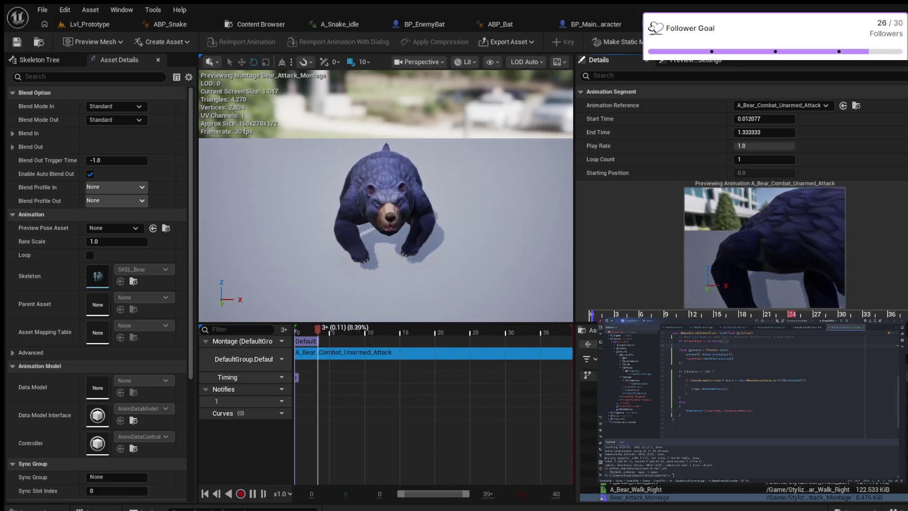
{"action": "left_click", "coordinate": [764, 119]}
{"action": "type", "text": "0"}
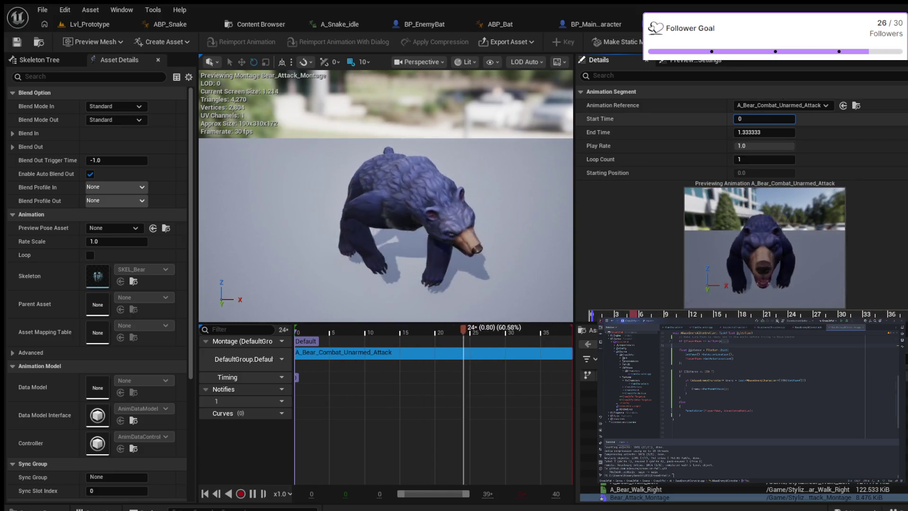
{"action": "key", "text": "Return"}
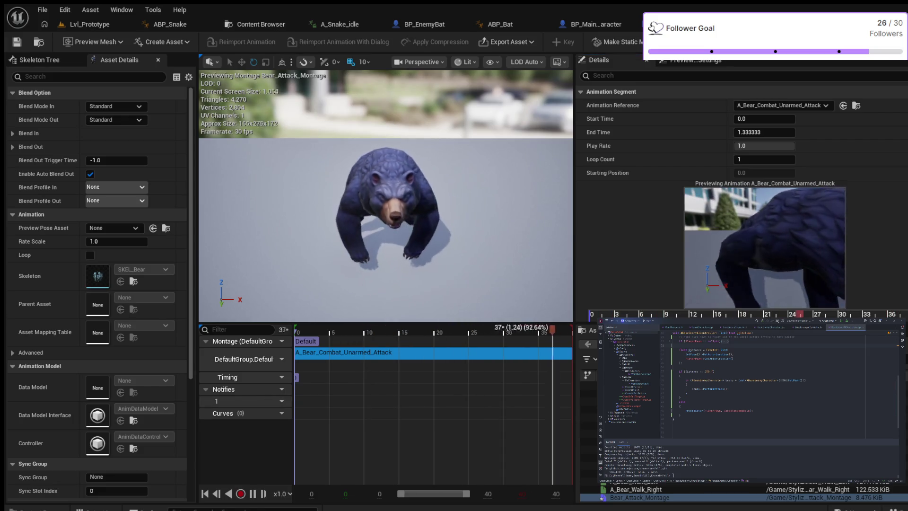
{"action": "double_click", "coordinate": [221, 401]}
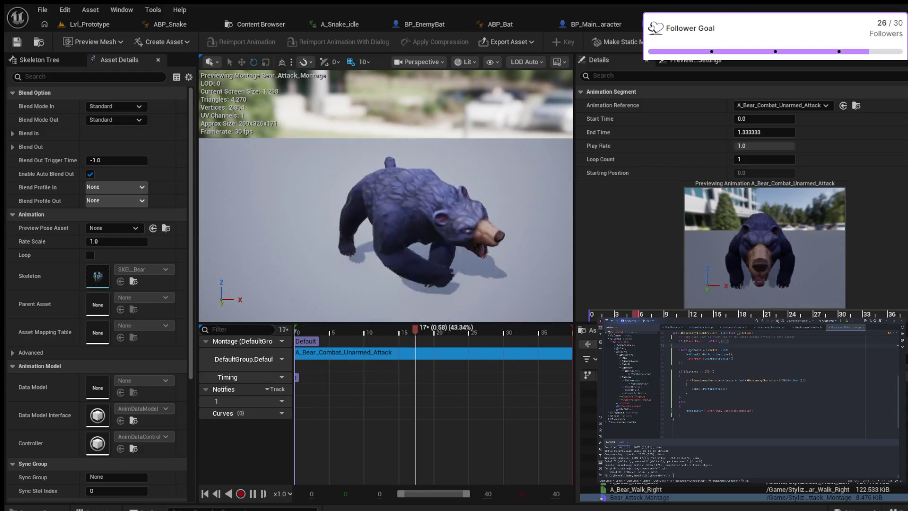
{"action": "left_click", "coordinate": [276, 389]}
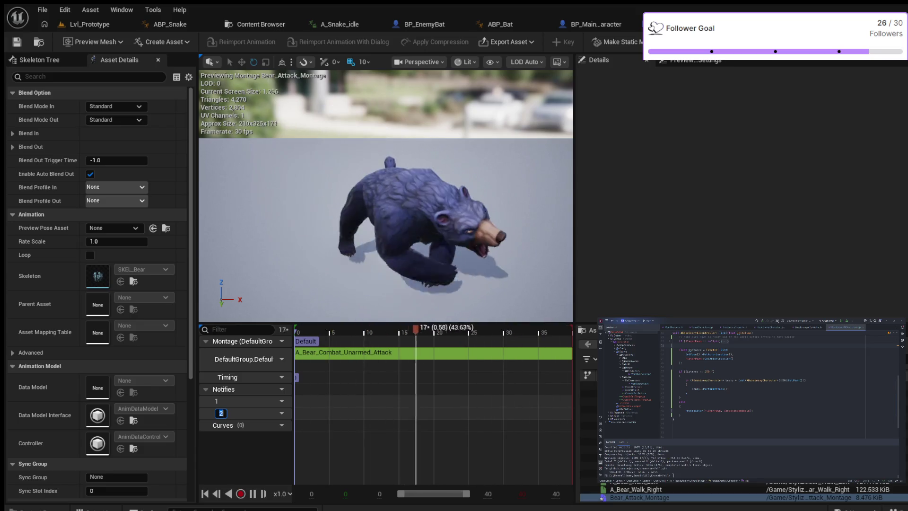
- Confirm notify track 2 and insert notify track 3 below track 1
{"action": "key", "text": "Return"}
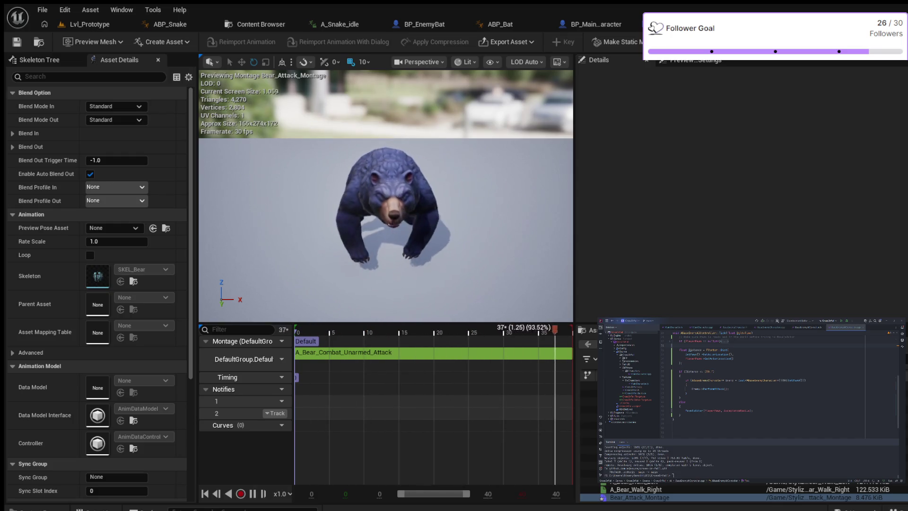
{"action": "left_click", "coordinate": [274, 413]}
{"action": "left_click", "coordinate": [298, 433]}
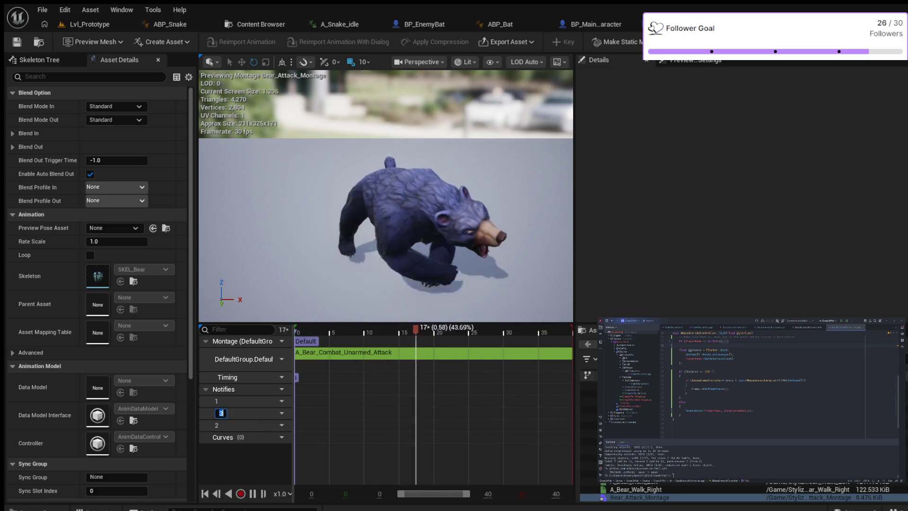
{"action": "key", "text": "Return"}
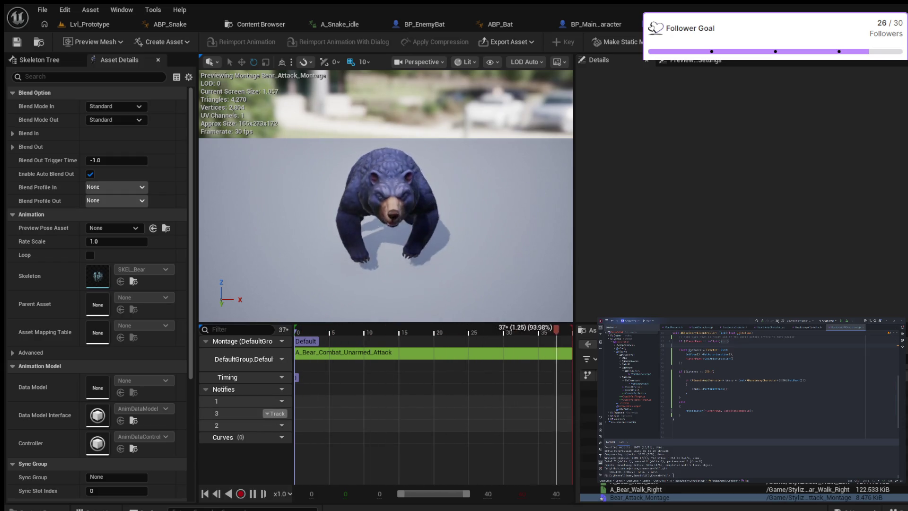
{"action": "key", "text": "ctrl+z"}
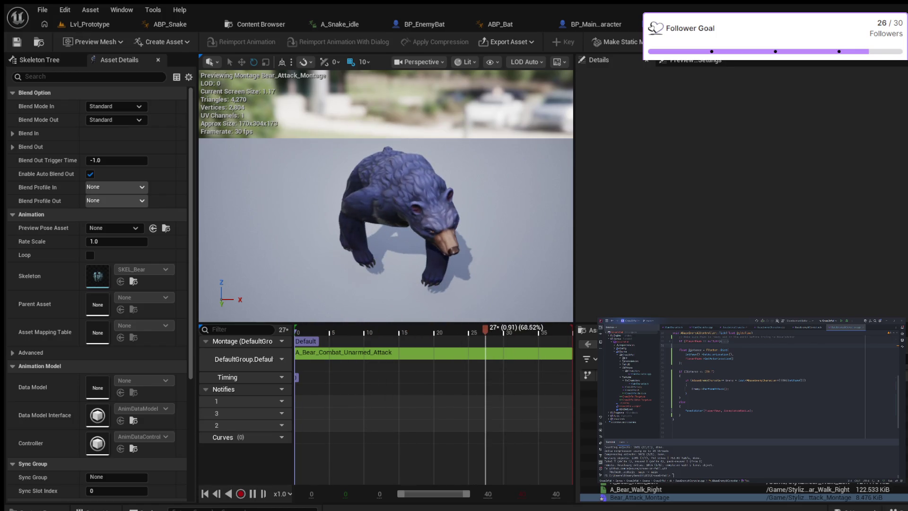
- Delete notify tracks 3 and 2 so only notify track 1 remains
{"action": "key", "text": "ctrl+z"}
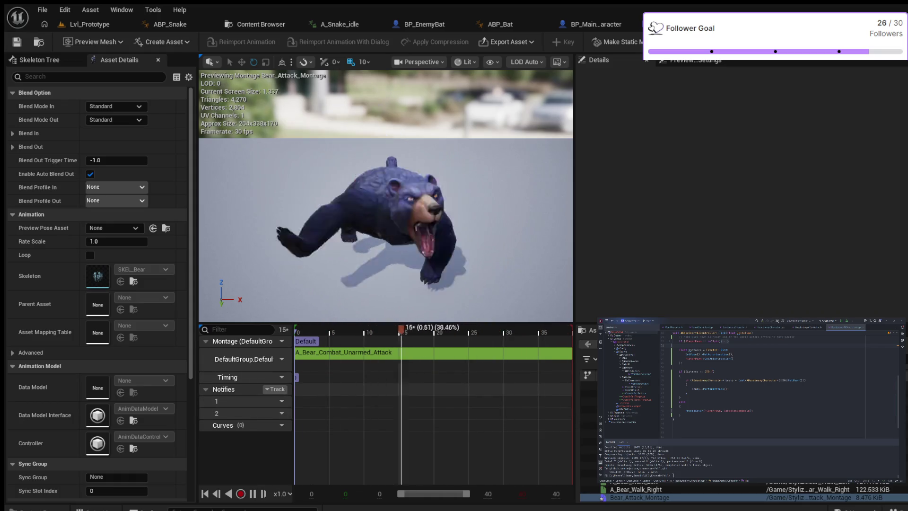
{"action": "left_click", "coordinate": [221, 401]}
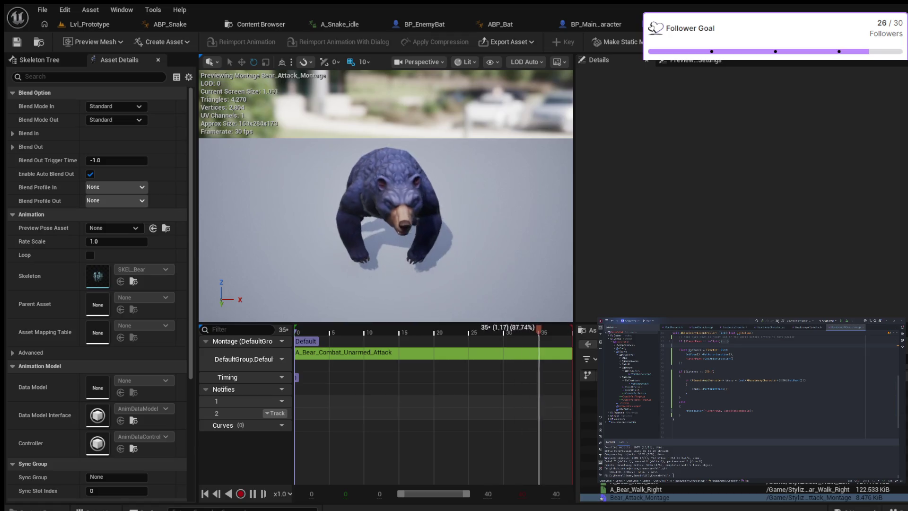
{"action": "key", "text": "ctrl+z"}
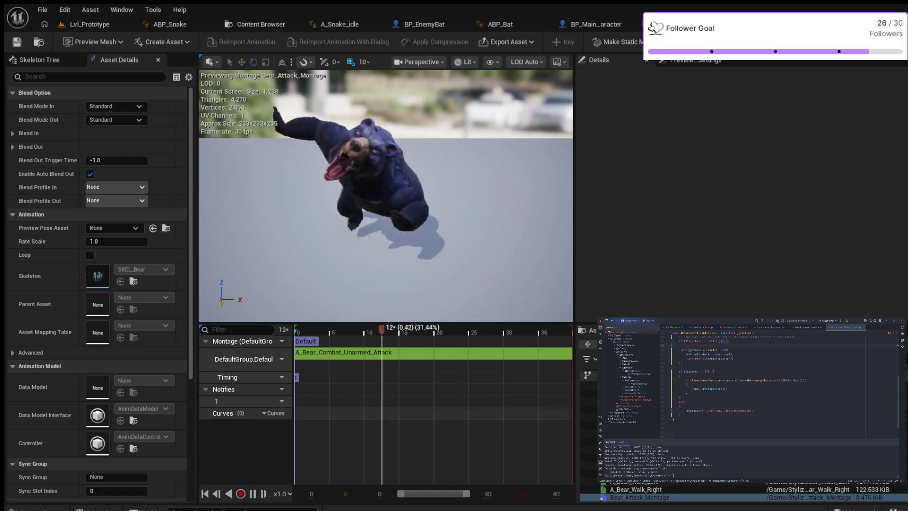
- Adjust the A_Bear_Combat_Unarmed_Attack segment's Start Time, leaving it at 0.0 with End Time 1.333333
{"action": "key", "text": "space"}
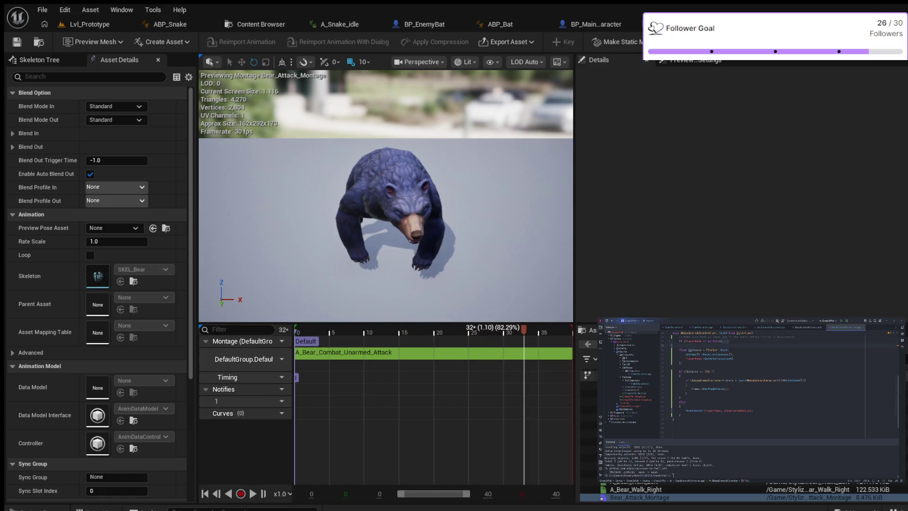
{"action": "key", "text": "space"}
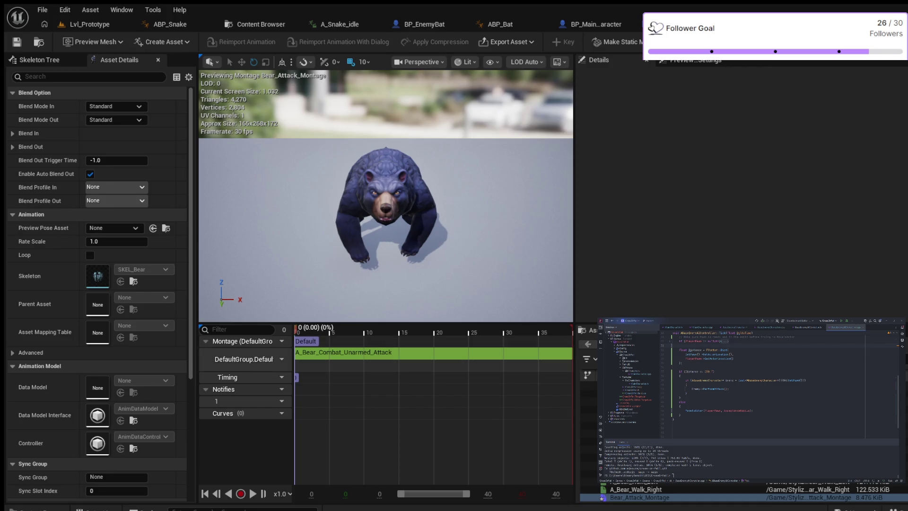
{"action": "left_click", "coordinate": [345, 352]}
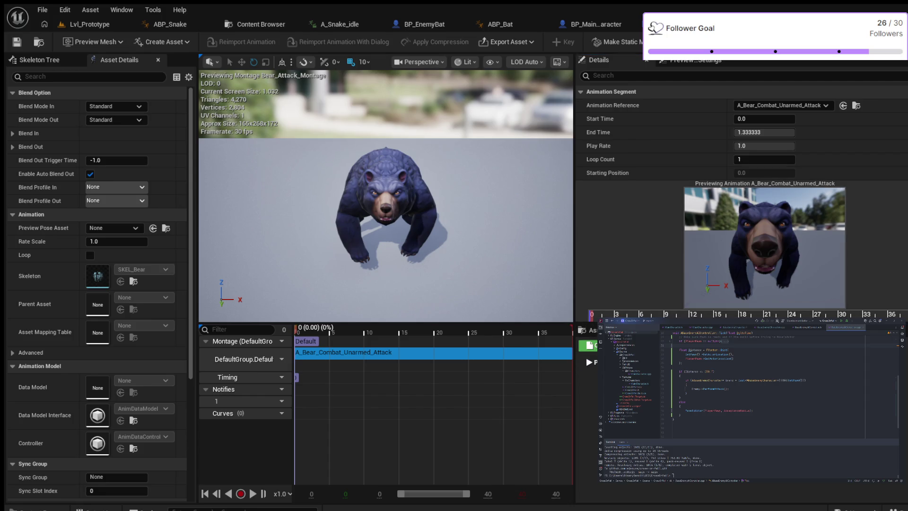
{"action": "mouse_move", "coordinate": [764, 118]}
{"action": "left_mouse_down"}
{"action": "mouse_move", "coordinate": [783, 119]}
{"action": "mouse_move", "coordinate": [760, 119]}
{"action": "left_mouse_up"}
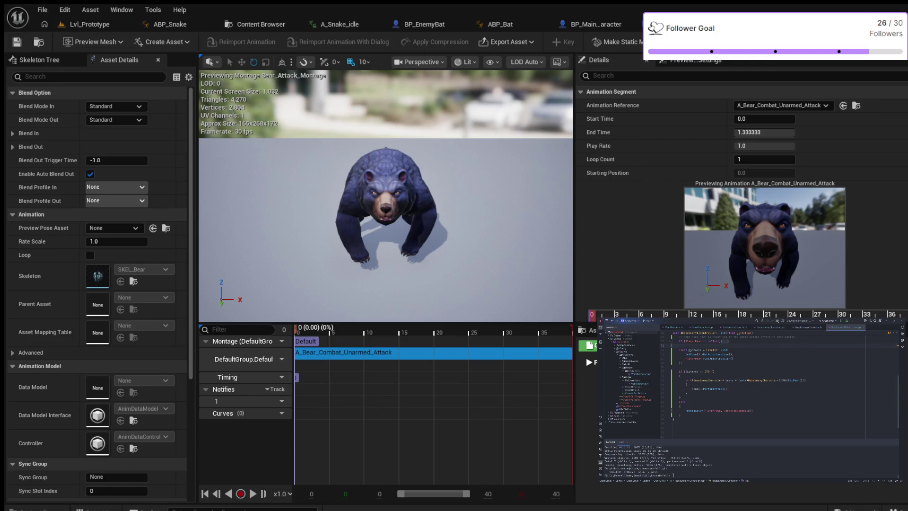
- Add a second notify track to Bear_Attack_Montage and name it AttackHit
{"action": "left_click", "coordinate": [275, 388]}
{"action": "left_click", "coordinate": [303, 400]}
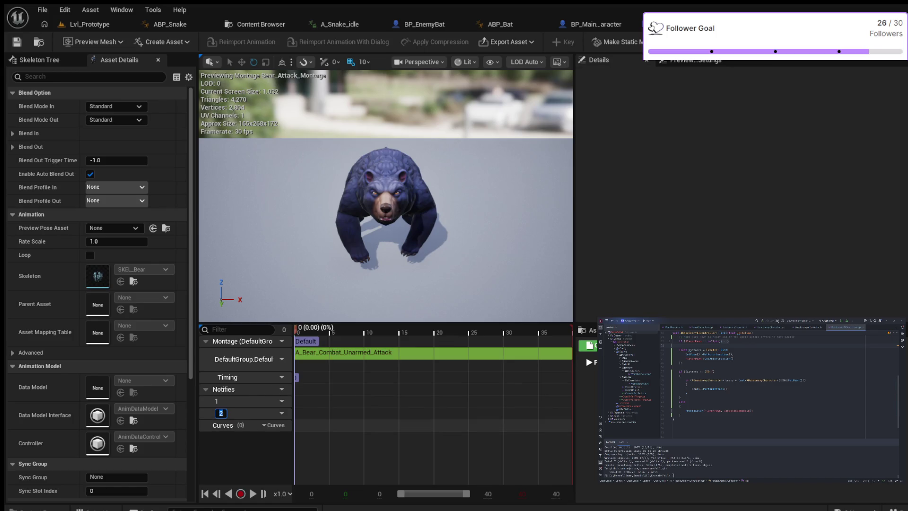
{"action": "key", "text": "Return"}
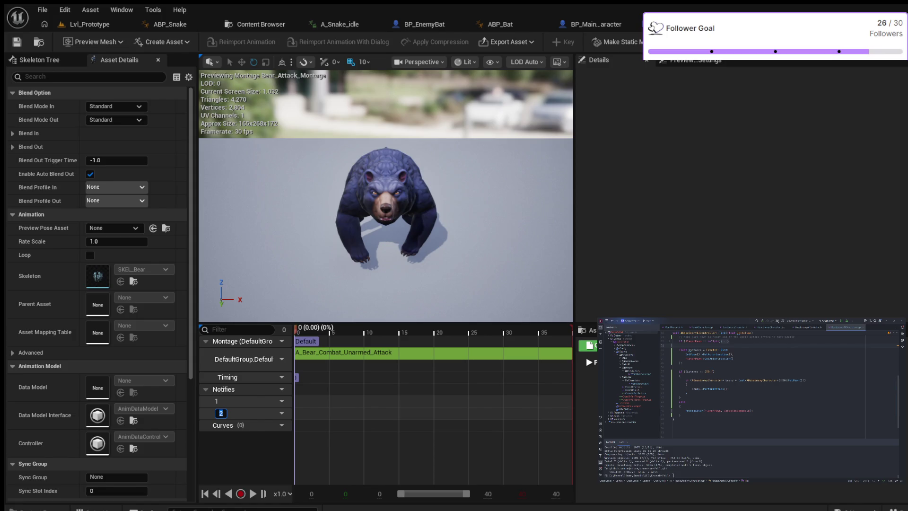
{"action": "type", "text": "AttackHit"}
{"action": "key", "text": "Return"}
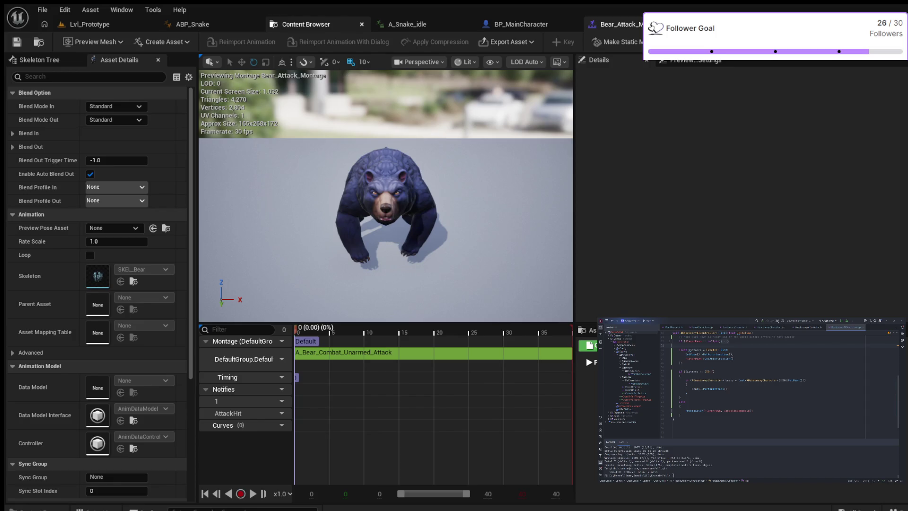
- Close the extra Content Browser, ABP_Snake, A_Snake_idle and BP_MainCharacter tabs
{"action": "left_click", "coordinate": [362, 24]}
{"action": "left_click", "coordinate": [255, 24]}
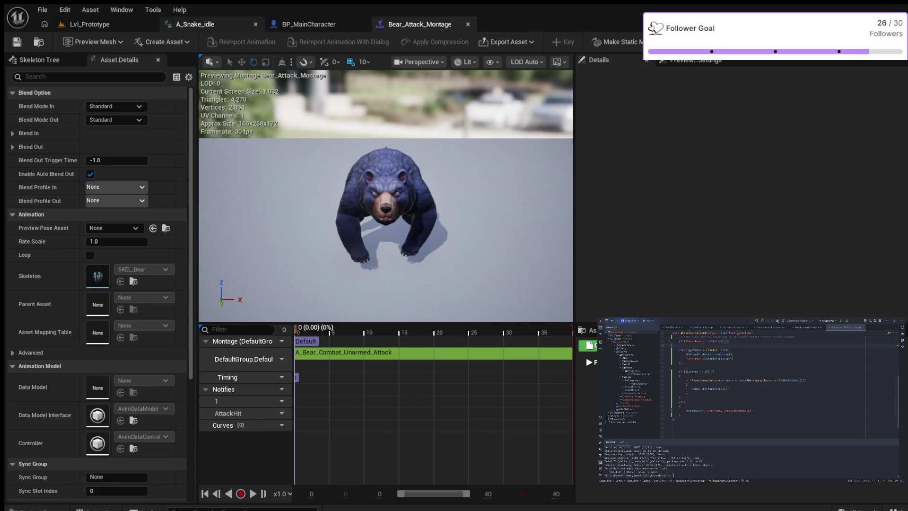
{"action": "left_click", "coordinate": [255, 24]}
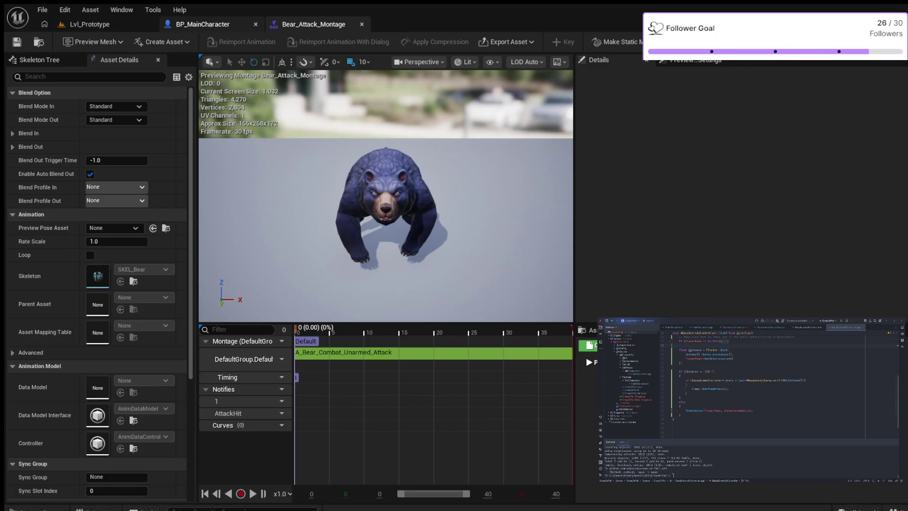
{"action": "left_click", "coordinate": [255, 24]}
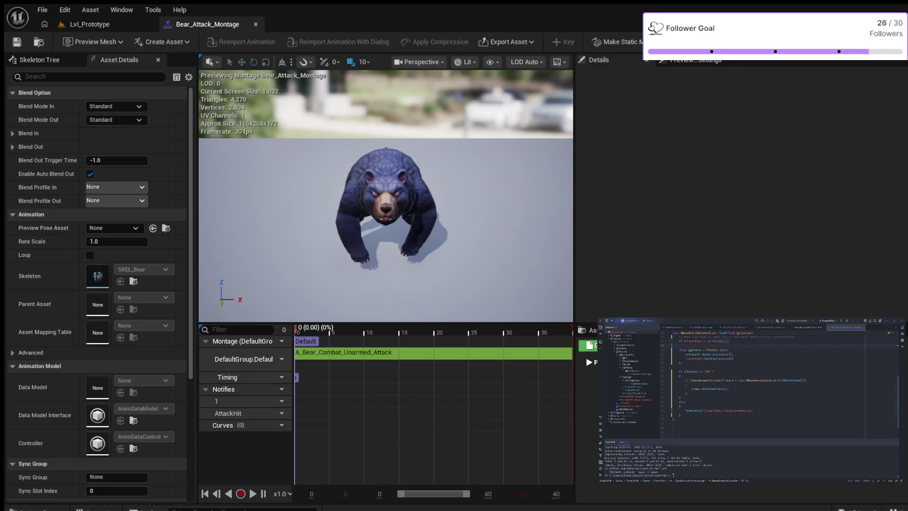
- Open ABP_EnemyBase from the Blueprints > AI folder in the Content Drawer
{"action": "key", "text": "ctrl+space"}
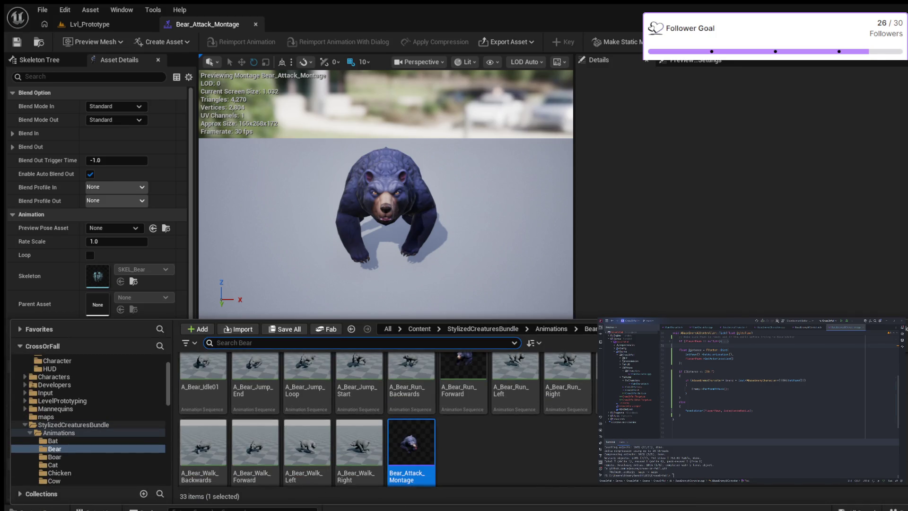
{"action": "scroll", "coordinate": [88, 420], "scroll_direction": "up", "scroll_amount": 2}
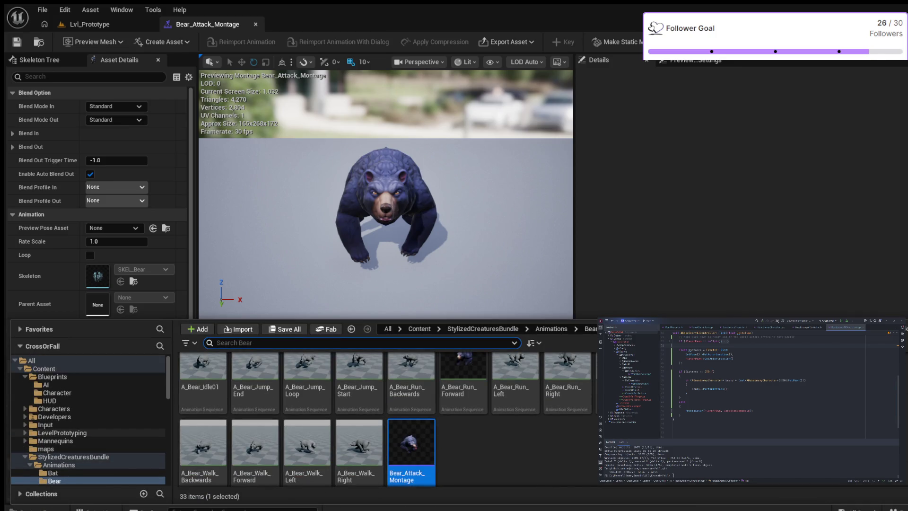
{"action": "left_click", "coordinate": [45, 385]}
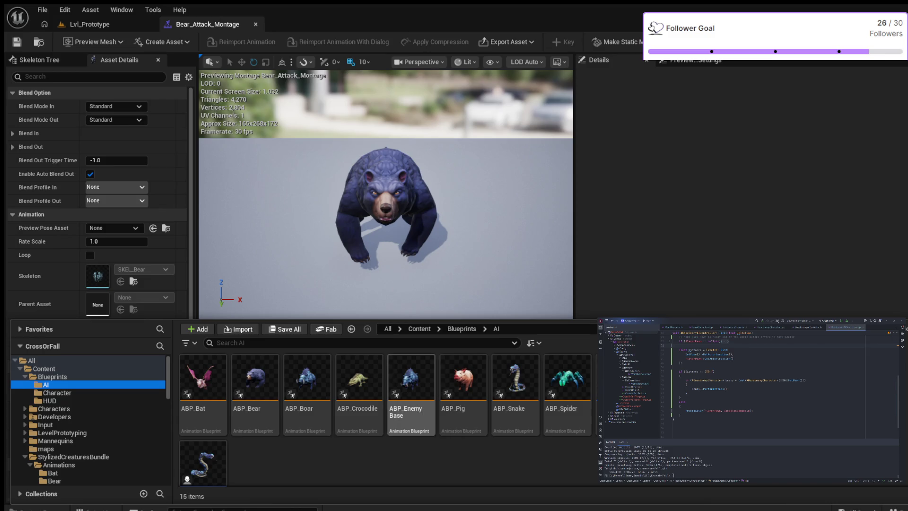
{"action": "left_click", "coordinate": [411, 378]}
{"action": "double_click", "coordinate": [411, 378]}
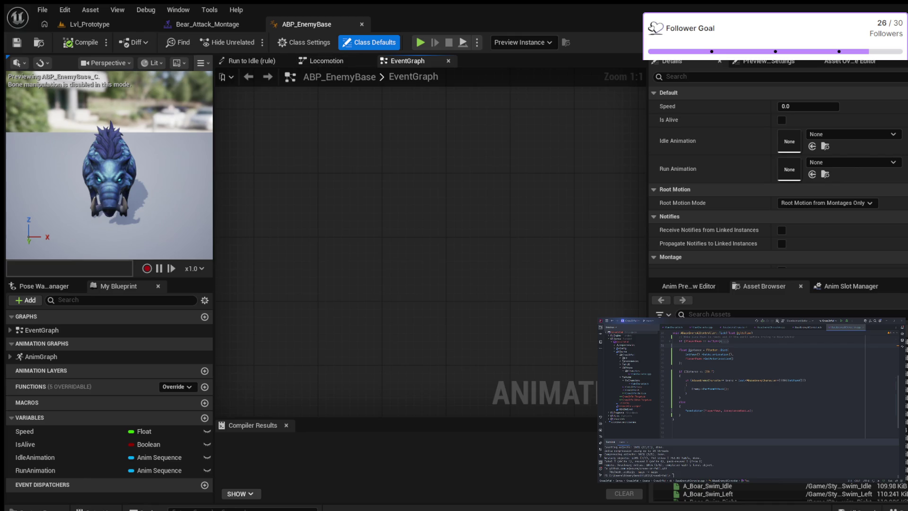
- Glance at the Locomotion state machine in ABP_EnemyBase, then go back to the EventGraph
{"action": "scroll", "coordinate": [430, 250], "scroll_direction": "down", "scroll_amount": 2}
{"action": "left_click", "coordinate": [326, 61]}
{"action": "left_click", "coordinate": [407, 61]}
{"action": "left_click", "coordinate": [252, 61]}
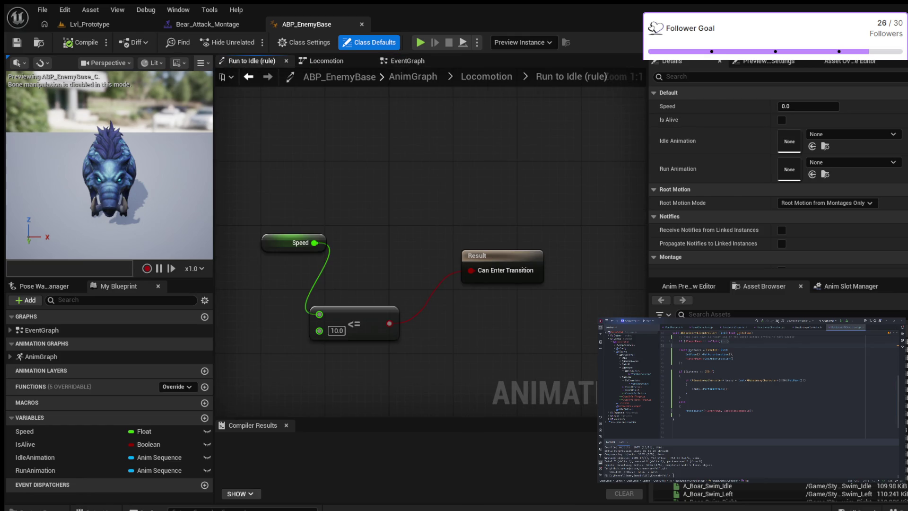
{"action": "scroll", "coordinate": [317, 132], "scroll_direction": "down", "scroll_amount": 2}
{"action": "mouse_move", "coordinate": [321, 144]}
{"action": "left_mouse_down"}
{"action": "mouse_move", "coordinate": [396, 155]}
{"action": "mouse_move", "coordinate": [411, 211]}
{"action": "left_mouse_up"}
{"action": "scroll", "coordinate": [412, 211], "scroll_direction": "down", "scroll_amount": 2}
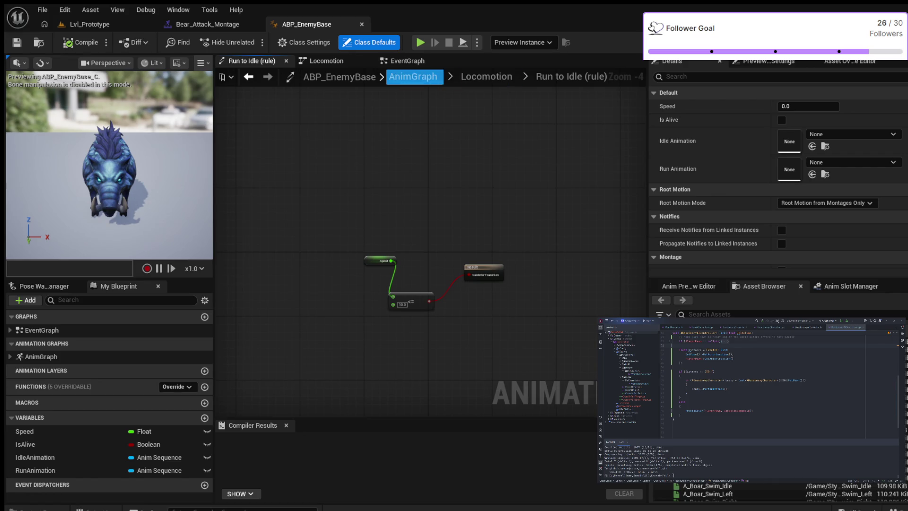
{"action": "left_click", "coordinate": [487, 76]}
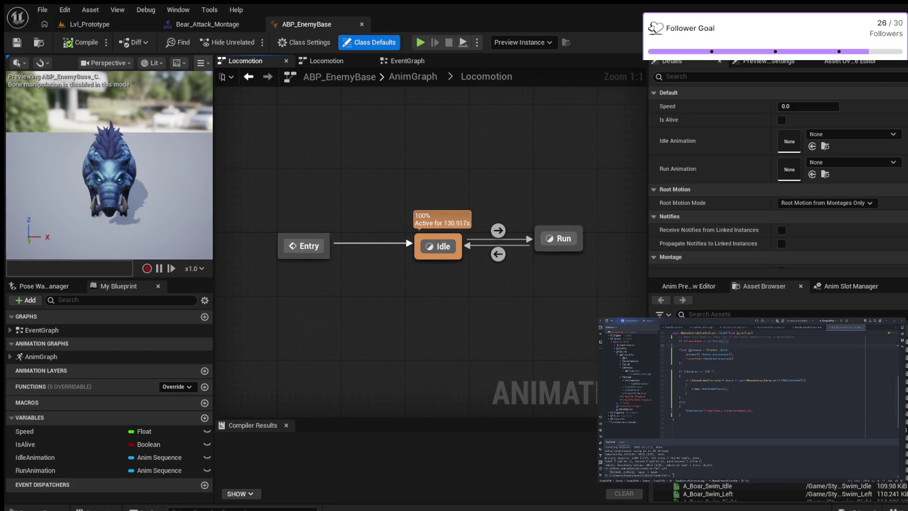
{"action": "left_click", "coordinate": [408, 61]}
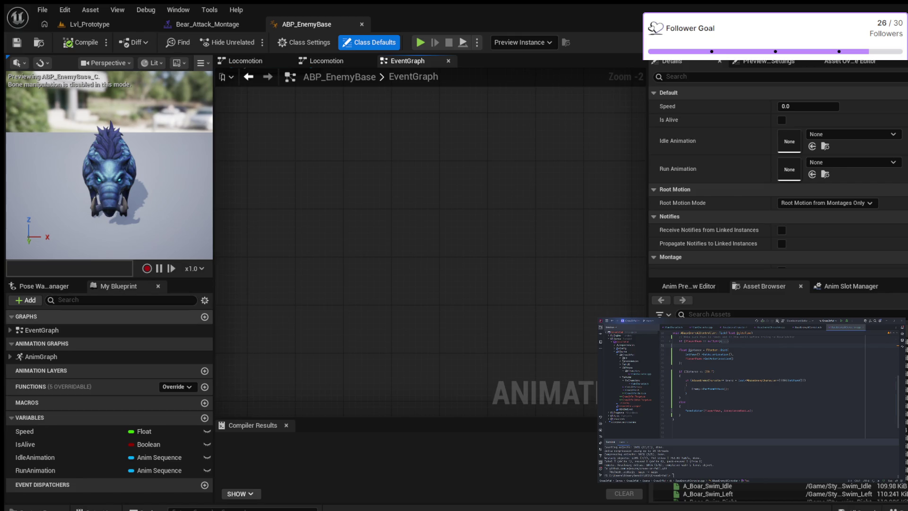
- Expand EventGraph in My Blueprint, briefly expand AnimGraph, and frame all EventGraph nodes with Home
{"action": "left_click", "coordinate": [10, 330]}
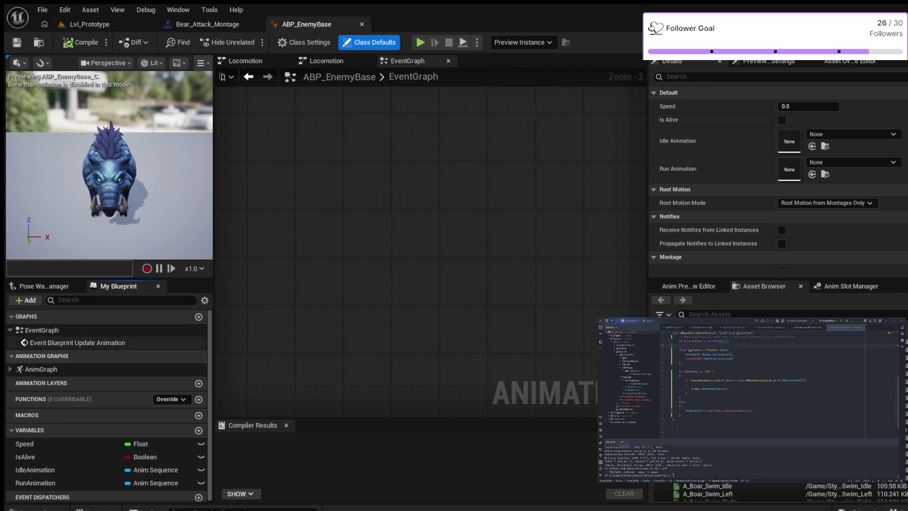
{"action": "left_click", "coordinate": [10, 369]}
{"action": "left_click", "coordinate": [10, 369]}
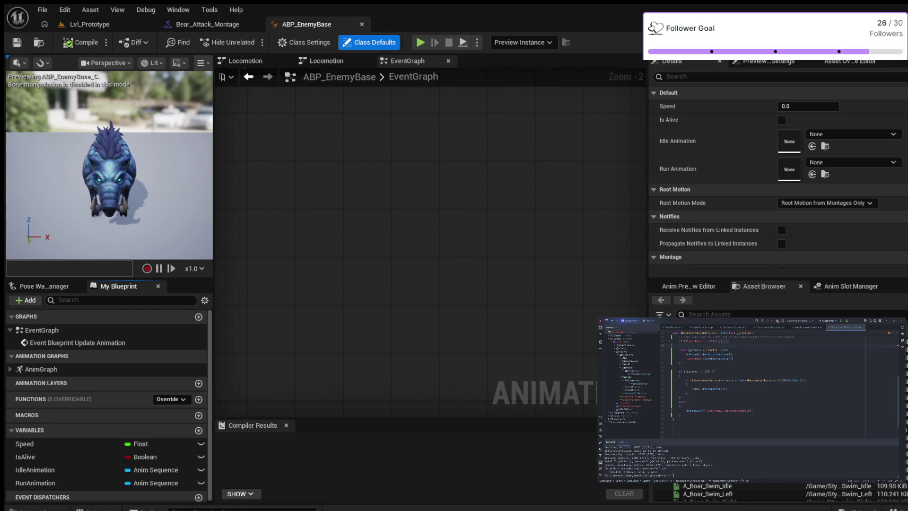
{"action": "key", "text": "Home"}
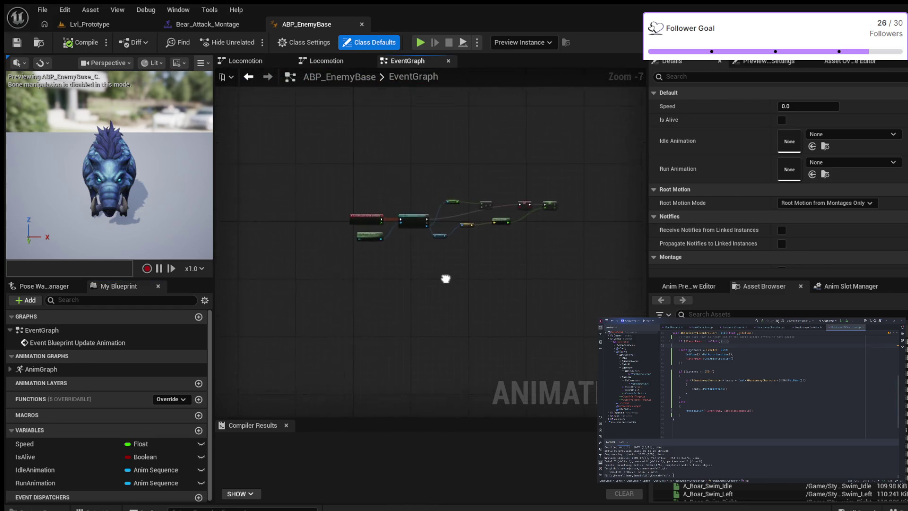
{"action": "scroll", "coordinate": [359, 234], "scroll_direction": "up", "scroll_amount": 3}
- Widen the graph area and bring the update event, cast, Current Health and Velocity nodes into view
{"action": "mouse_move", "coordinate": [350, 246]}
{"action": "left_mouse_down"}
{"action": "mouse_move", "coordinate": [426, 215]}
{"action": "mouse_move", "coordinate": [432, 197]}
{"action": "mouse_move", "coordinate": [414, 221]}
{"action": "mouse_move", "coordinate": [395, 223]}
{"action": "left_mouse_up"}
{"action": "left_click_drag", "start_coordinate": [648, 189], "coordinate": [799, 189]}
{"action": "left_click_drag", "start_coordinate": [426, 166], "coordinate": [595, 201]}
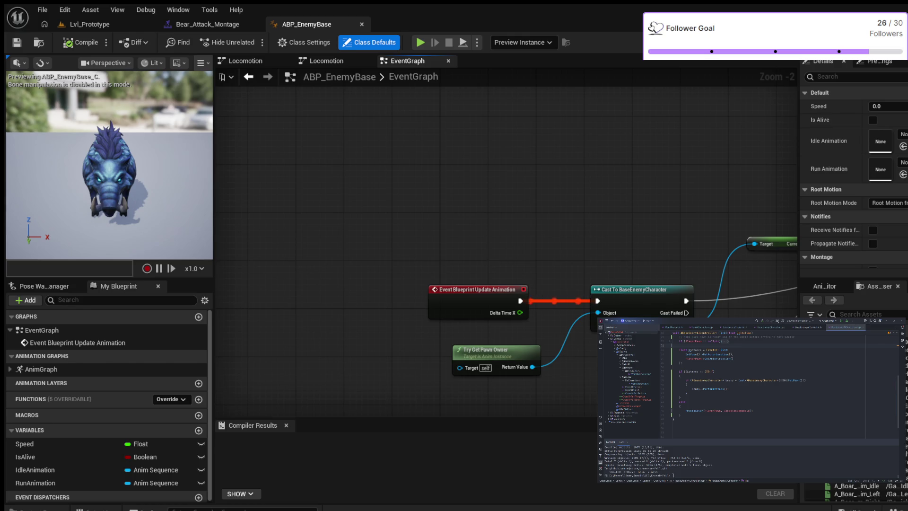
{"action": "scroll", "coordinate": [531, 223], "scroll_direction": "up", "scroll_amount": 2}
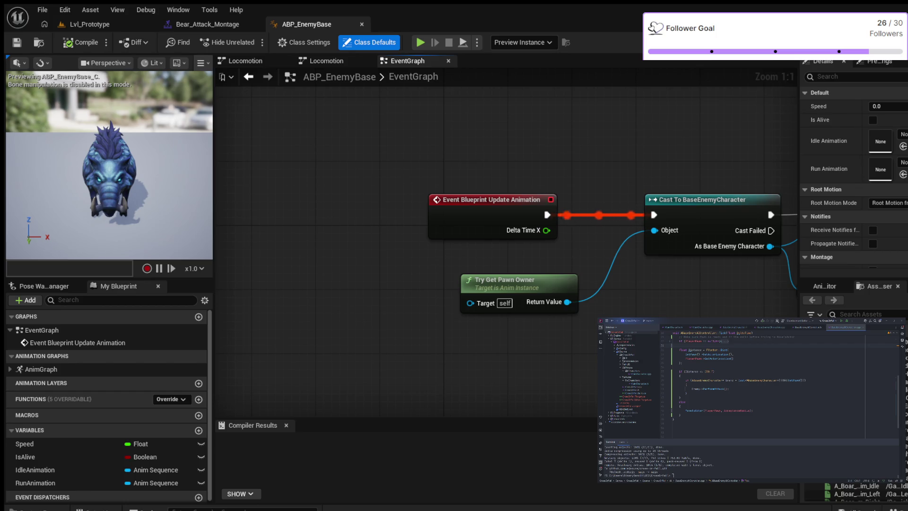
{"action": "mouse_move", "coordinate": [568, 137]}
{"action": "left_mouse_down"}
{"action": "mouse_move", "coordinate": [366, 140]}
{"action": "mouse_move", "coordinate": [346, 161]}
{"action": "mouse_move", "coordinate": [535, 140]}
{"action": "left_mouse_up"}
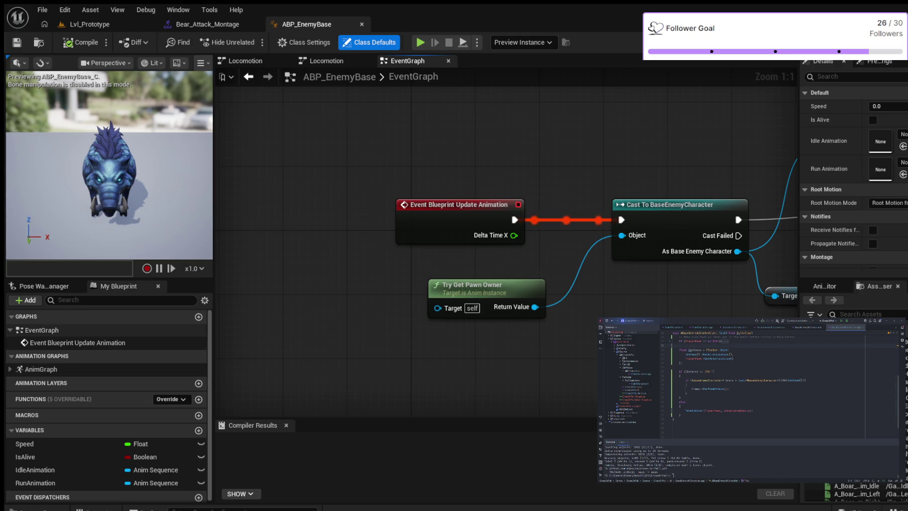
- Select EventGraph in My Blueprint and cycle the right panel through Details and Preview Scene Settings
{"action": "left_click", "coordinate": [41, 330]}
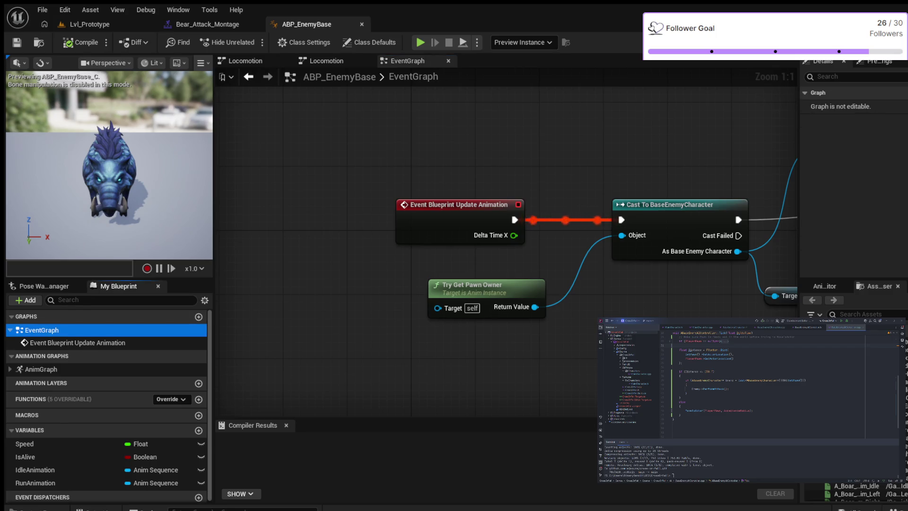
{"action": "left_click", "coordinate": [825, 286]}
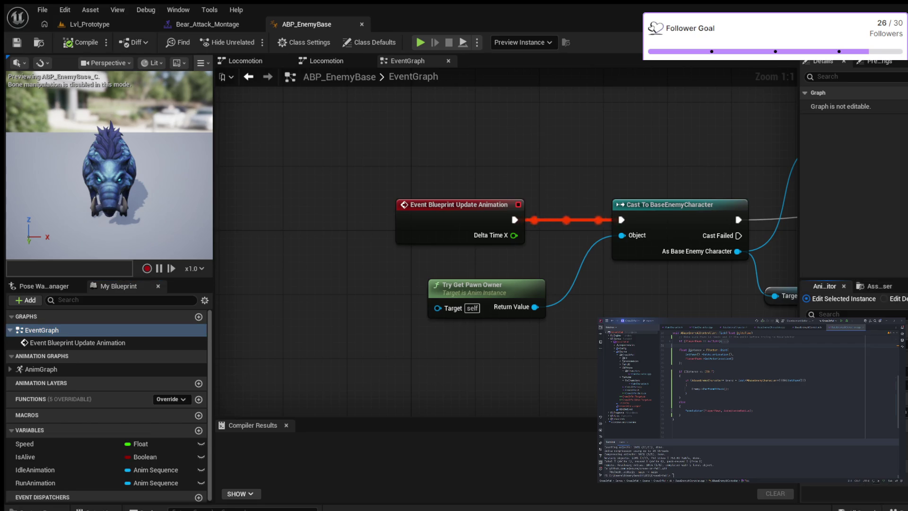
{"action": "left_click", "coordinate": [879, 61]}
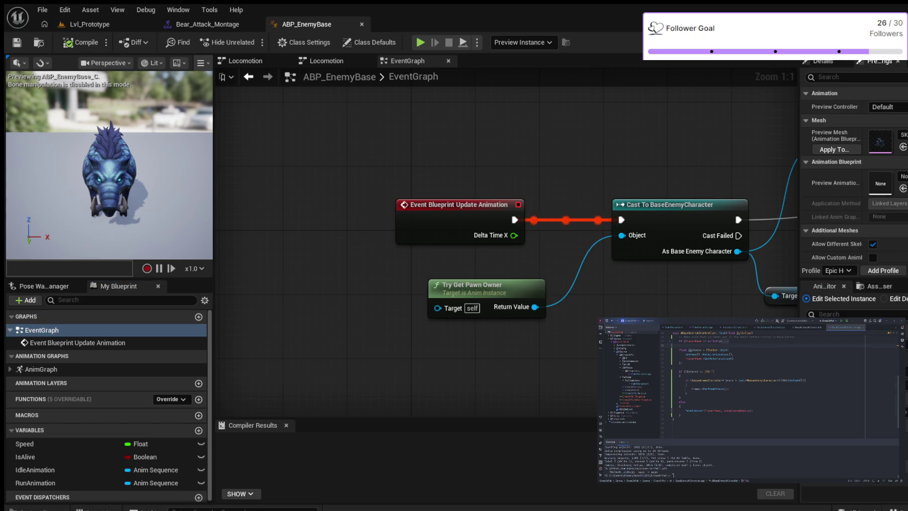
{"action": "left_click", "coordinate": [823, 61]}
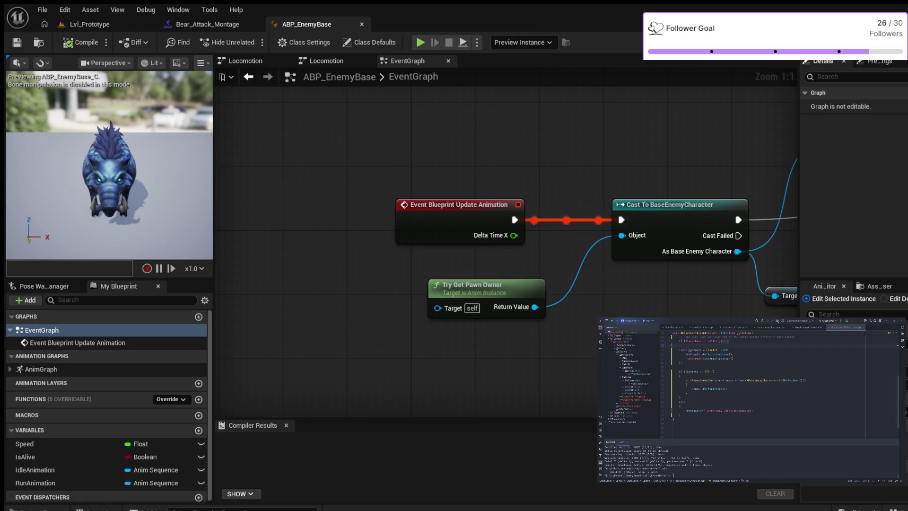
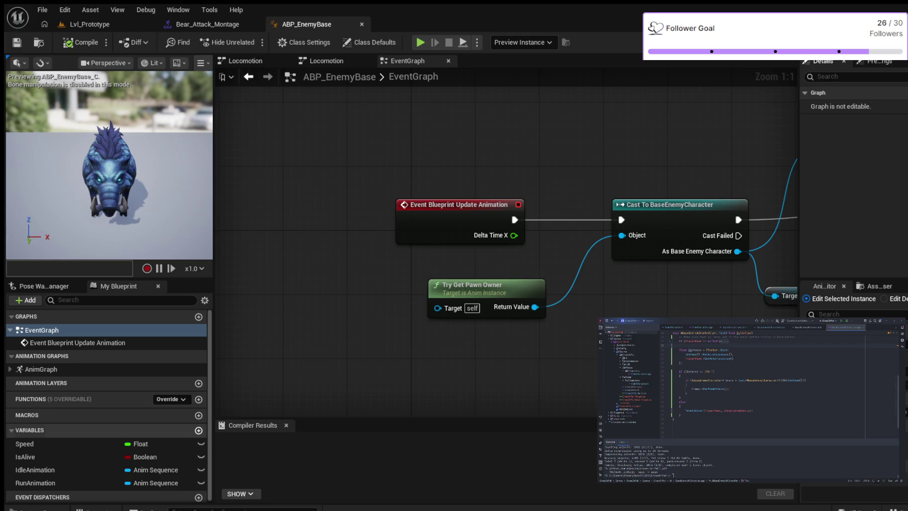
- Check the asset browser, pan the ABP_EnemyBase graph, show Preview Scene Settings, then open Bear_Attack_Montage
{"action": "key", "text": "ctrl+space"}
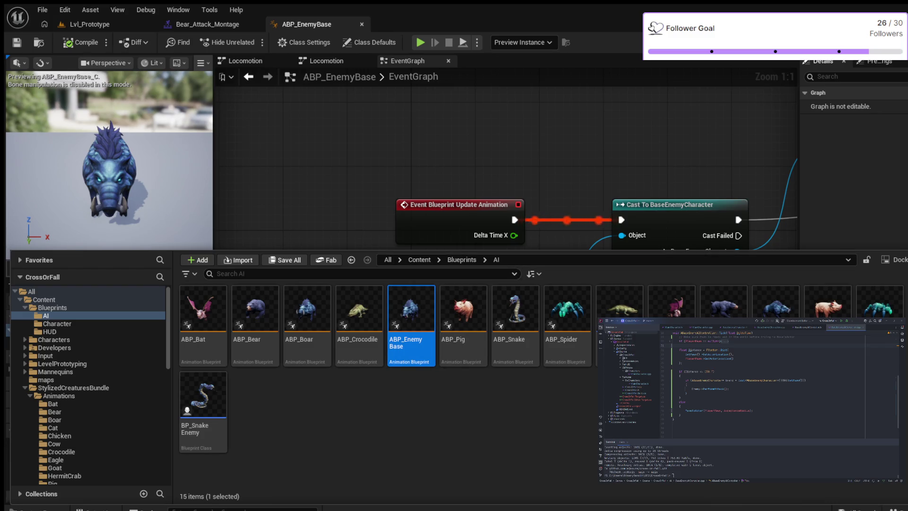
{"action": "key", "text": "ctrl+space"}
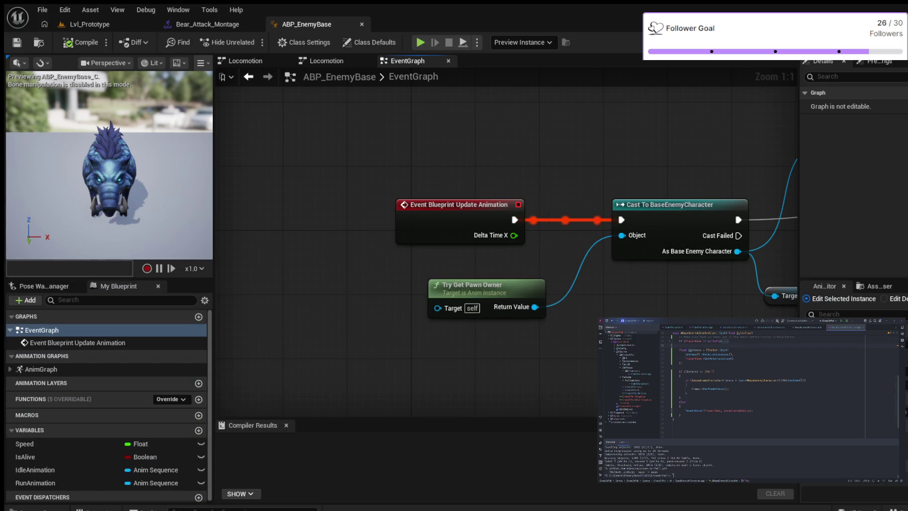
{"action": "scroll", "coordinate": [309, 178], "scroll_direction": "down", "scroll_amount": 2}
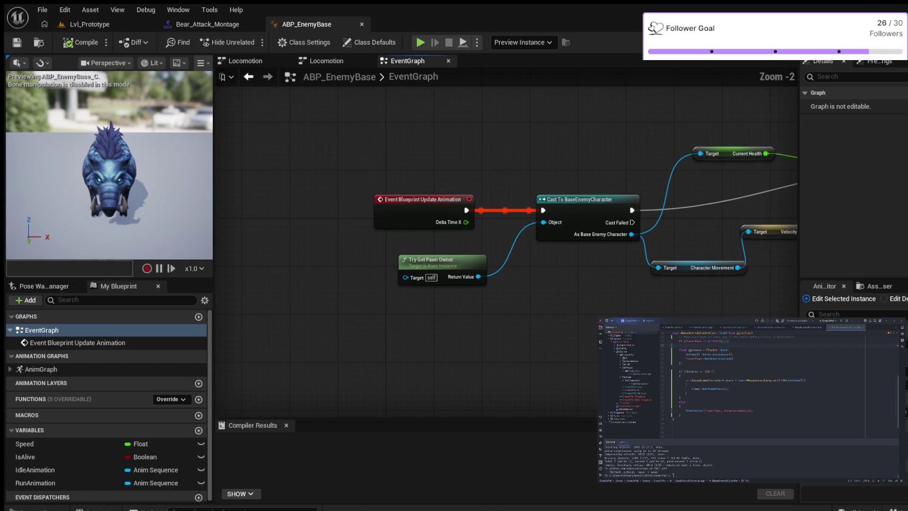
{"action": "mouse_move", "coordinate": [463, 136]}
{"action": "left_mouse_down"}
{"action": "mouse_move", "coordinate": [329, 192]}
{"action": "mouse_move", "coordinate": [358, 196]}
{"action": "left_mouse_up"}
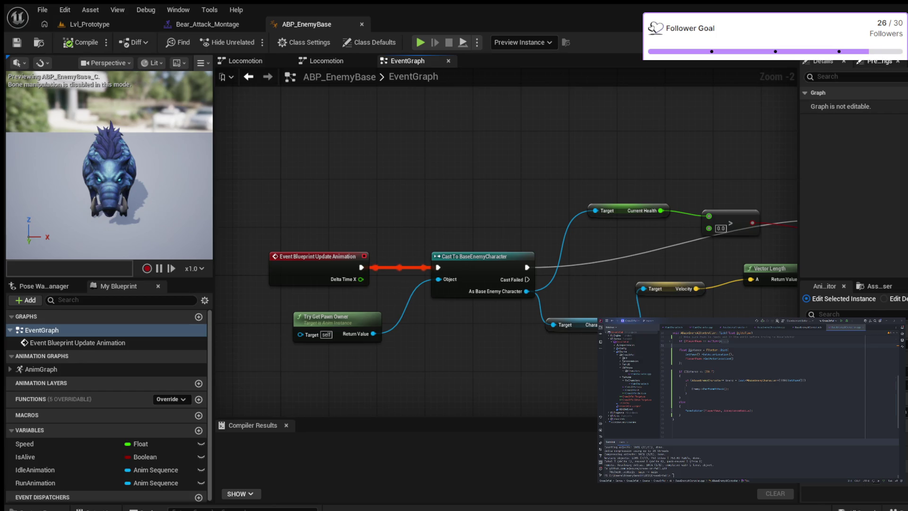
{"action": "left_click", "coordinate": [879, 62]}
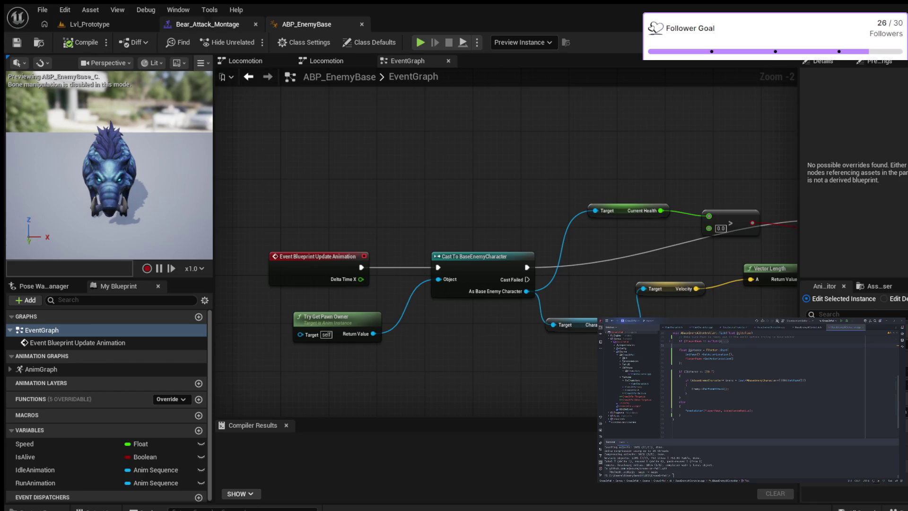
{"action": "left_click", "coordinate": [207, 24]}
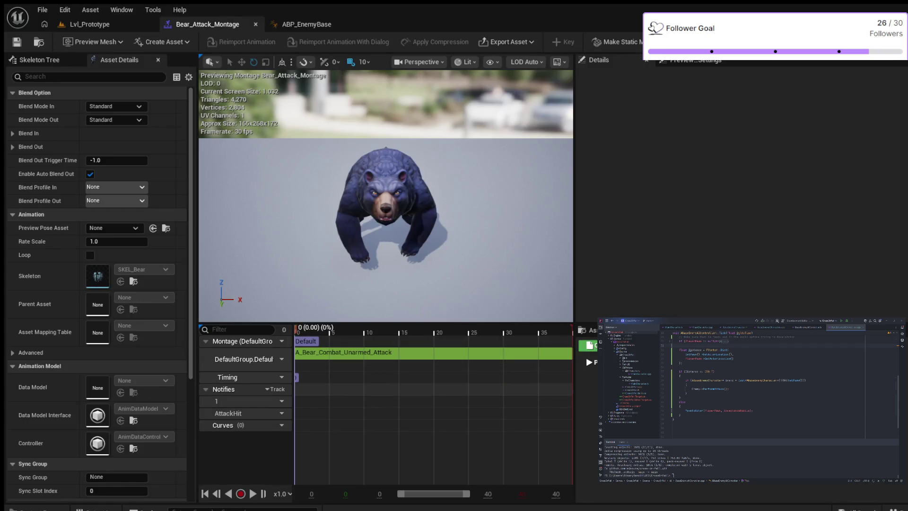
- Enlarge the bear preview viewport, select the Default montage section and expand its Advanced properties
{"action": "left_click", "coordinate": [206, 389]}
{"action": "left_click", "coordinate": [205, 389]}
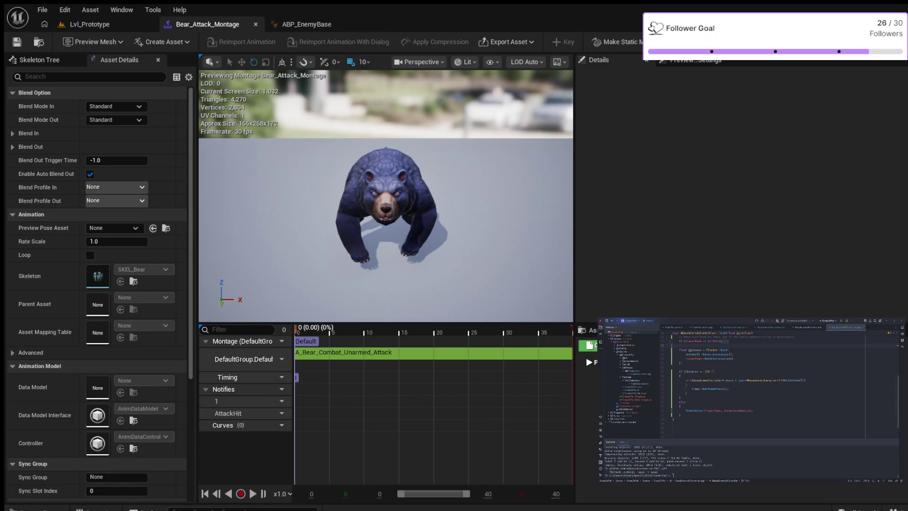
{"action": "left_click", "coordinate": [205, 389]}
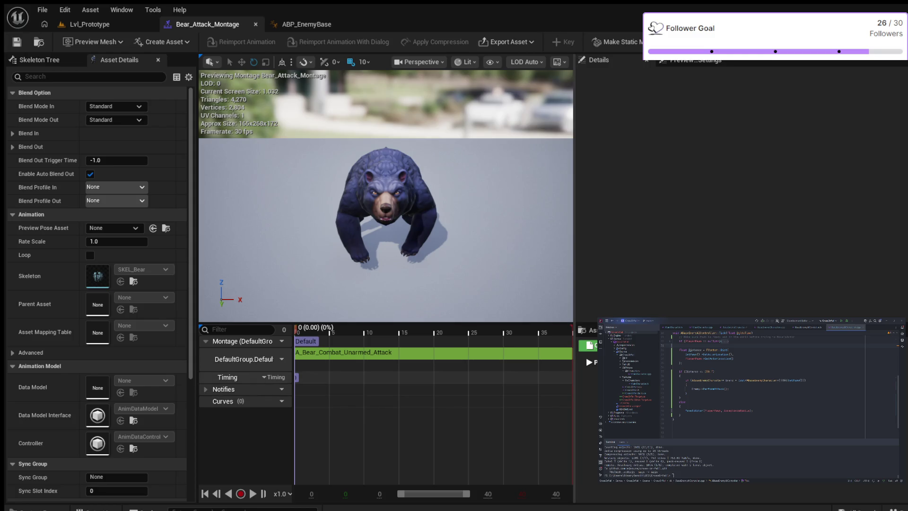
{"action": "left_click_drag", "start_coordinate": [575, 189], "coordinate": [795, 189]}
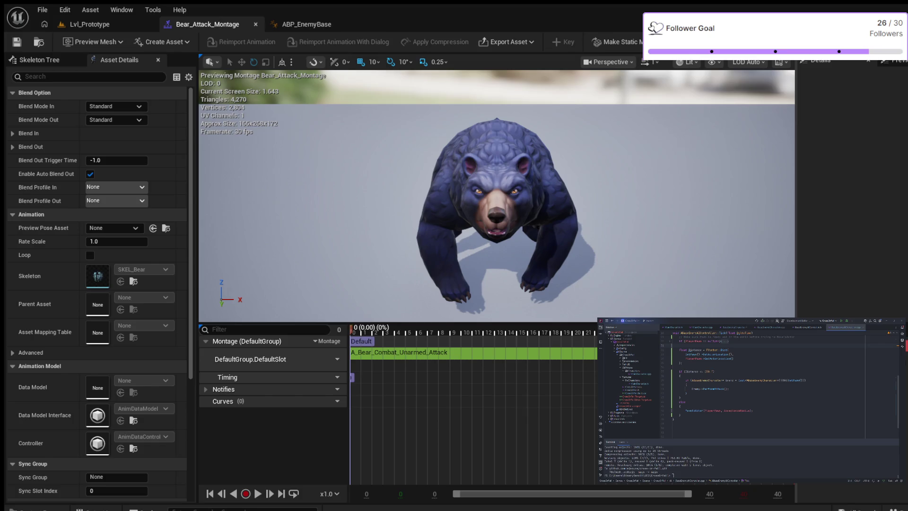
{"action": "left_click", "coordinate": [361, 341]}
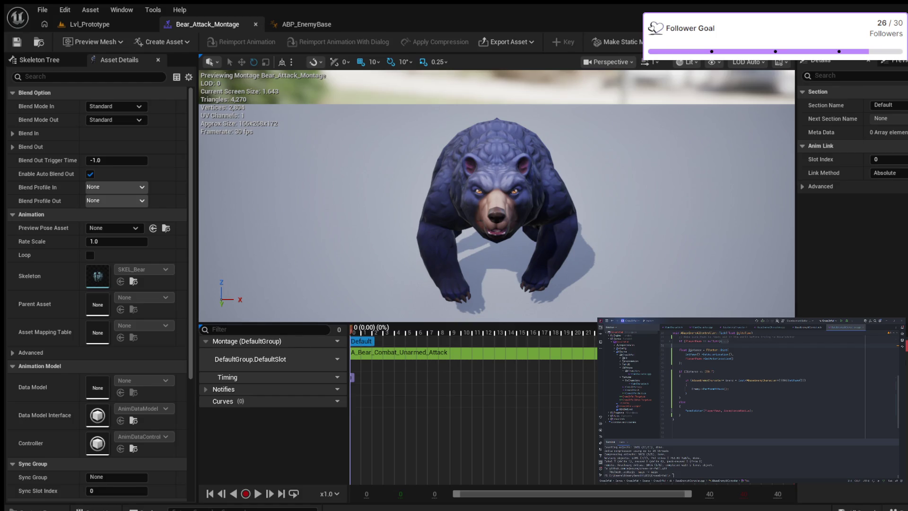
{"action": "left_click", "coordinate": [803, 187]}
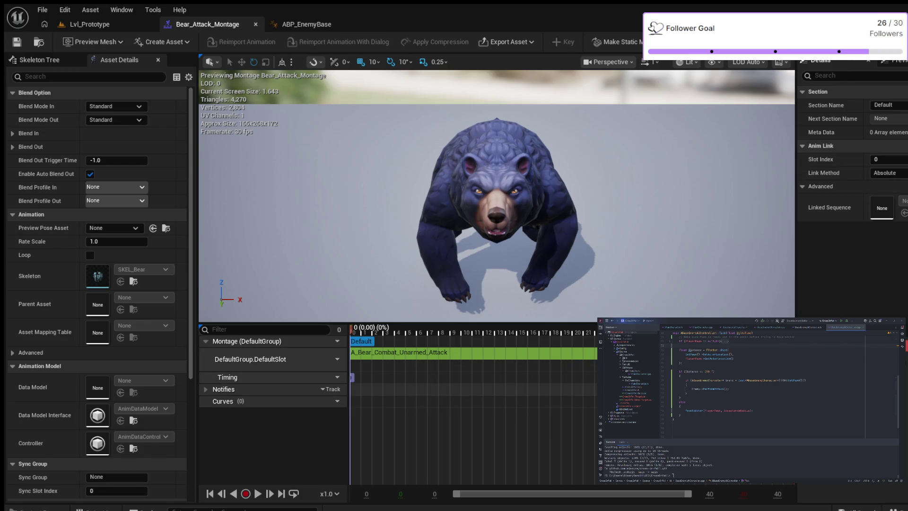
- Expand the Notifies track and confirm the AttackHit notify's name
{"action": "left_click", "coordinate": [205, 389]}
{"action": "double_click", "coordinate": [228, 413]}
{"action": "key", "text": "Return"}
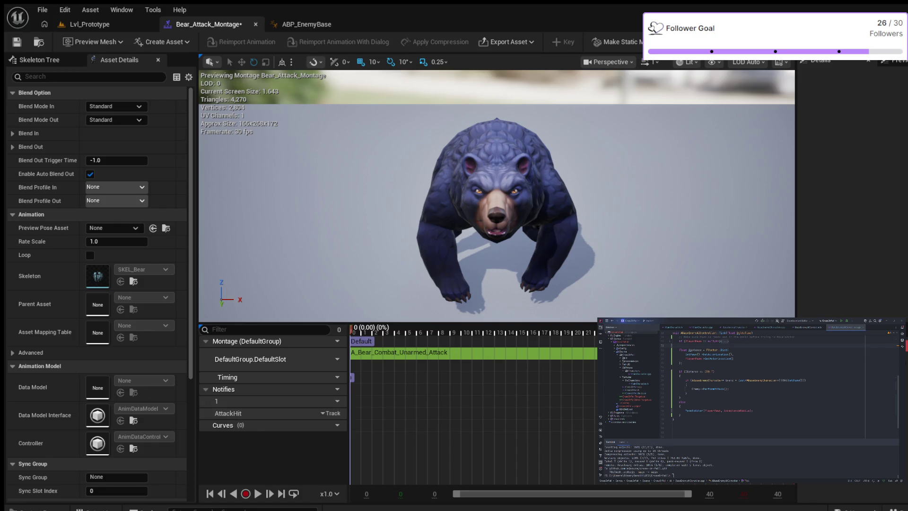
- Add notify tracks named 2 and 3, then save the Bear_Attack_Montage
{"action": "left_click", "coordinate": [330, 413]}
{"action": "left_click", "coordinate": [350, 423]}
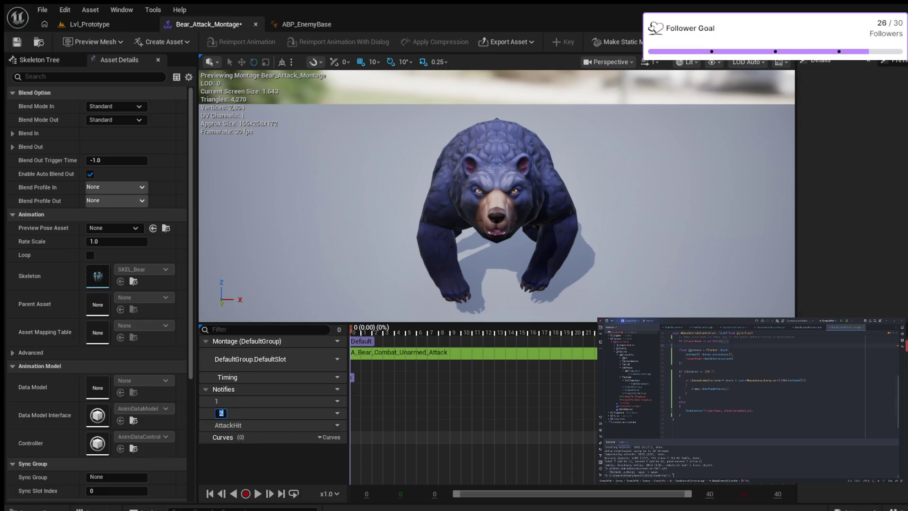
{"action": "key", "text": "Return"}
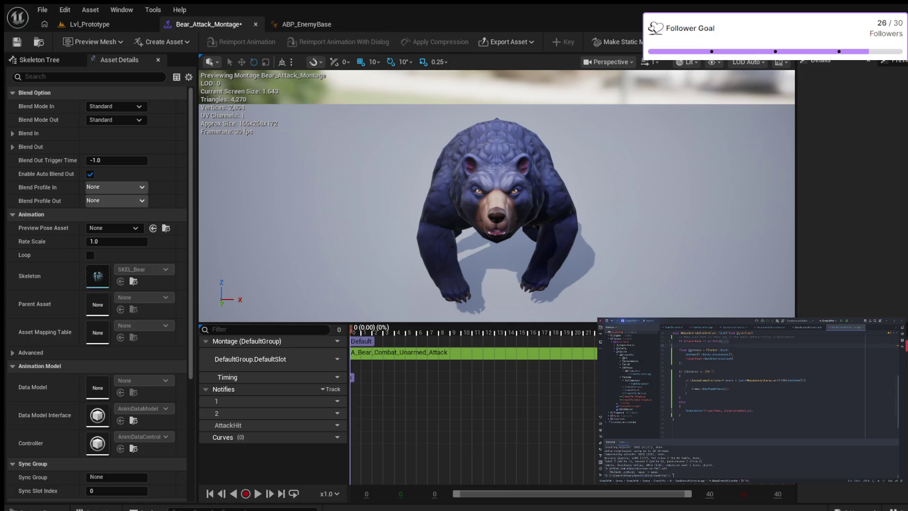
{"action": "left_click", "coordinate": [331, 389]}
{"action": "key", "text": "Return"}
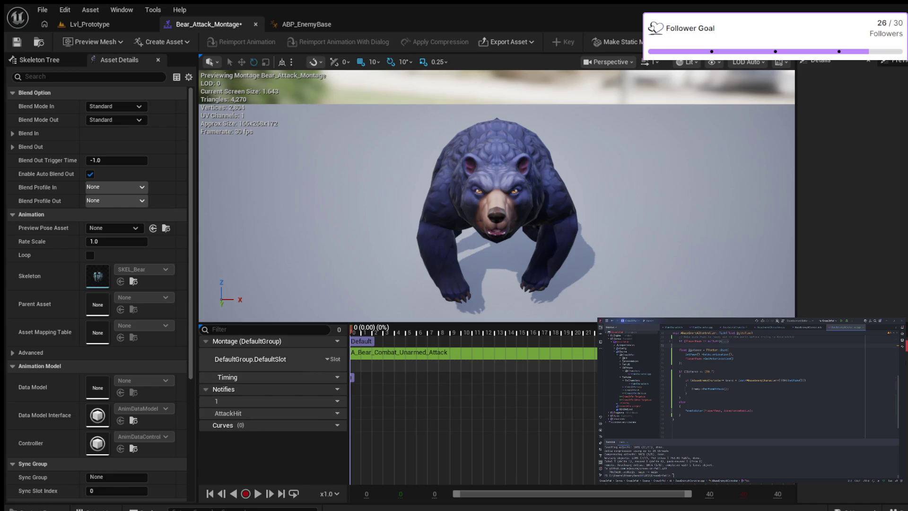
{"action": "left_click", "coordinate": [16, 41]}
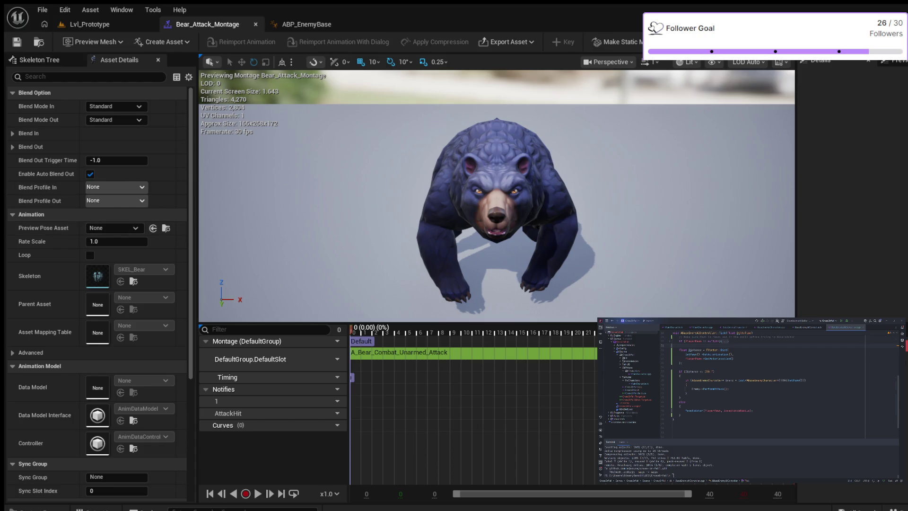
- Scroll through the montage's Asset Details, then return to the ABP_EnemyBase blueprint
{"action": "scroll", "coordinate": [47, 239], "scroll_direction": "down", "scroll_amount": 1}
{"action": "scroll", "coordinate": [95, 239], "scroll_direction": "down", "scroll_amount": 5}
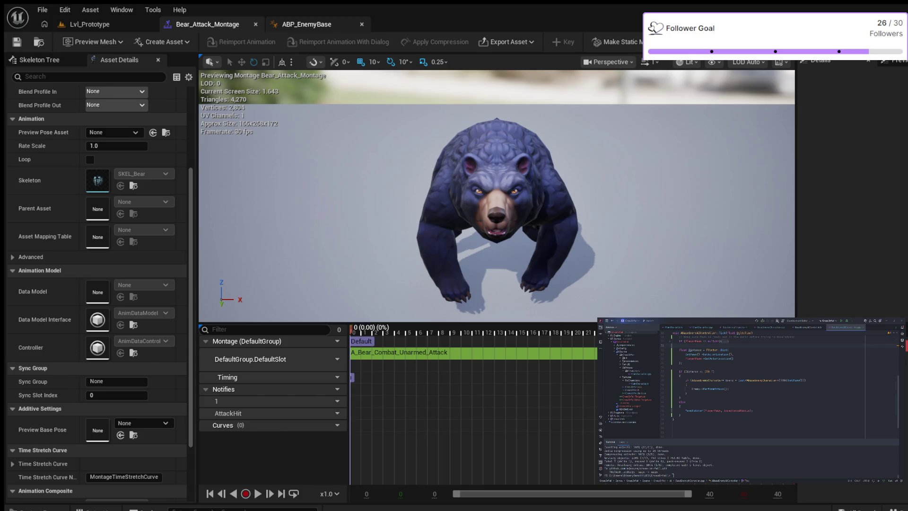
{"action": "left_click", "coordinate": [306, 24]}
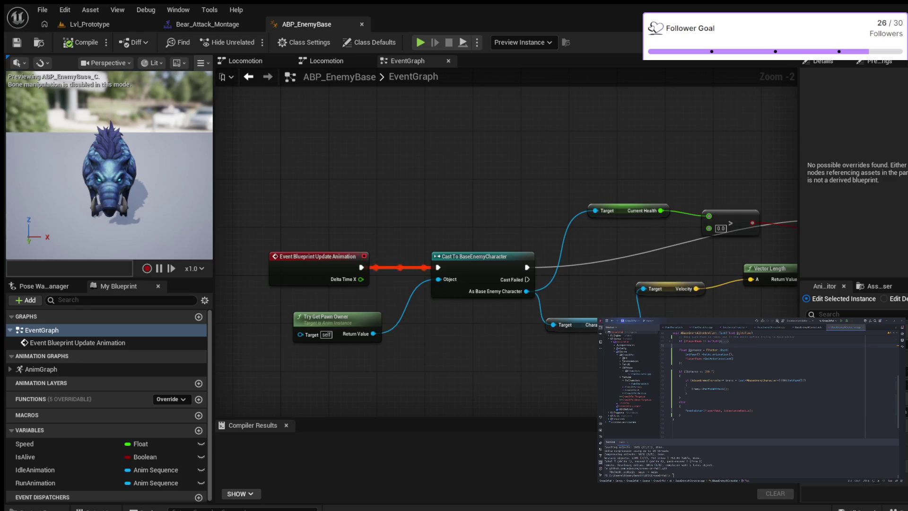
- Reopen the Bear_Attack_Montage editor and select the bear attack animation segment
{"action": "left_click", "coordinate": [207, 24]}
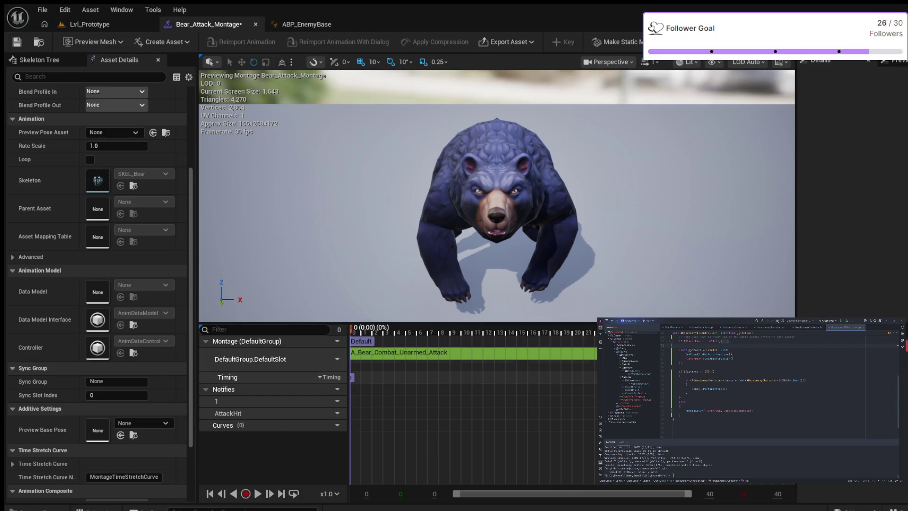
{"action": "left_click", "coordinate": [400, 352]}
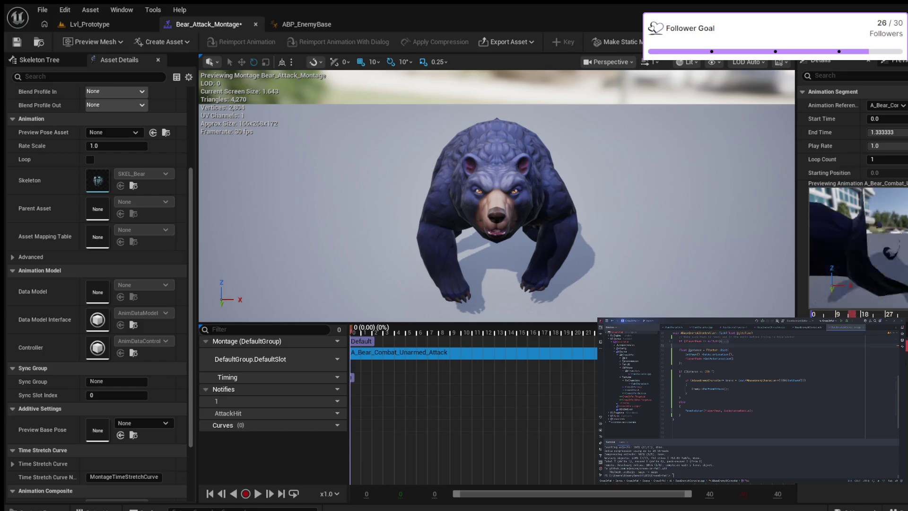
{"action": "key", "text": "Escape"}
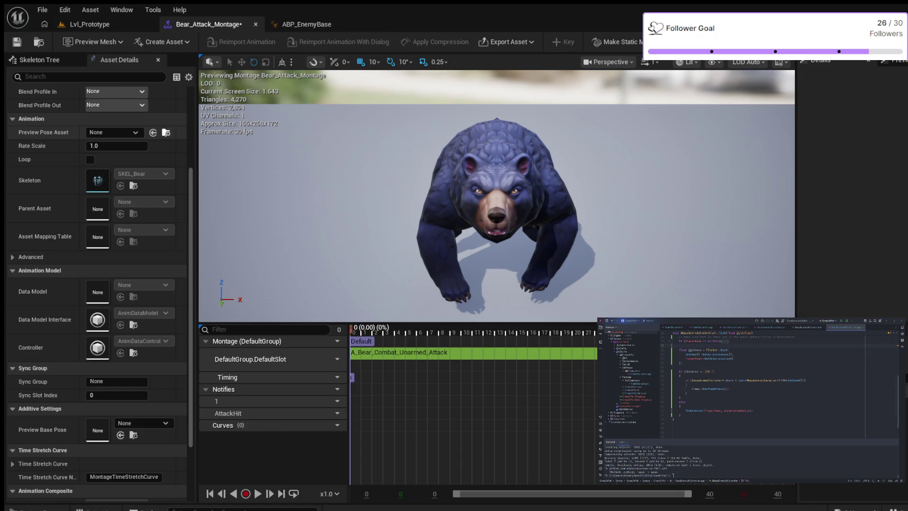
- Scroll Asset Details, then close the Bear_Attack_Montage editor with Ctrl+W
{"action": "scroll", "coordinate": [48, 147], "scroll_direction": "down", "scroll_amount": 3}
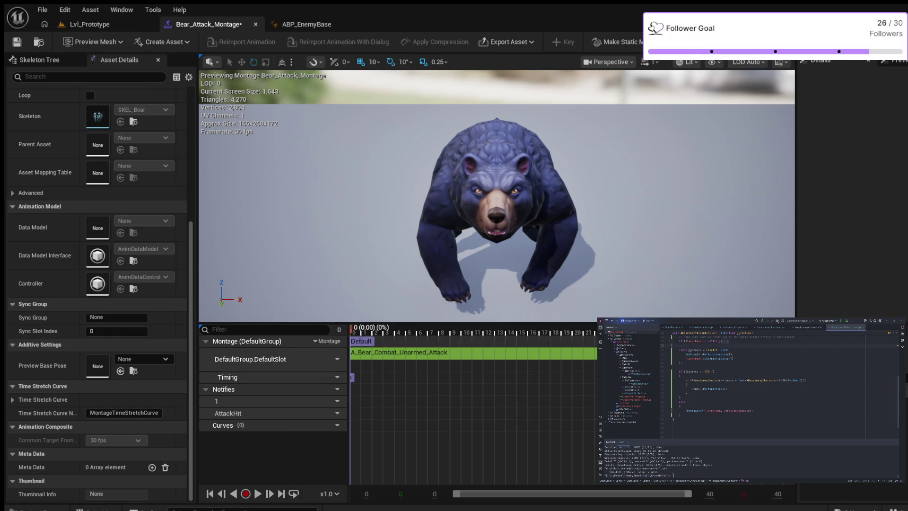
{"action": "key", "text": "ctrl+w"}
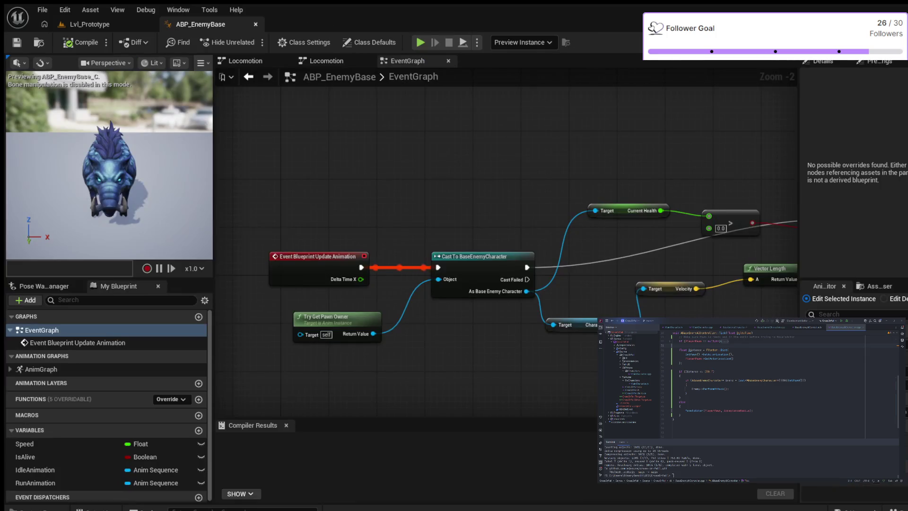
- Open the Content Drawer at StylizedCreaturesBundle/Animations/Boar to list its 25 boar sequences
{"action": "key", "text": "ctrl+space"}
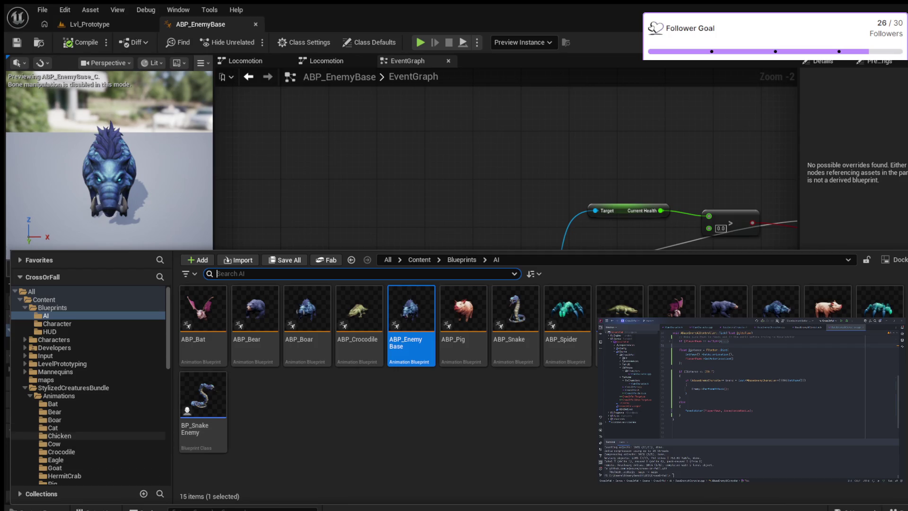
{"action": "left_click", "coordinate": [54, 420]}
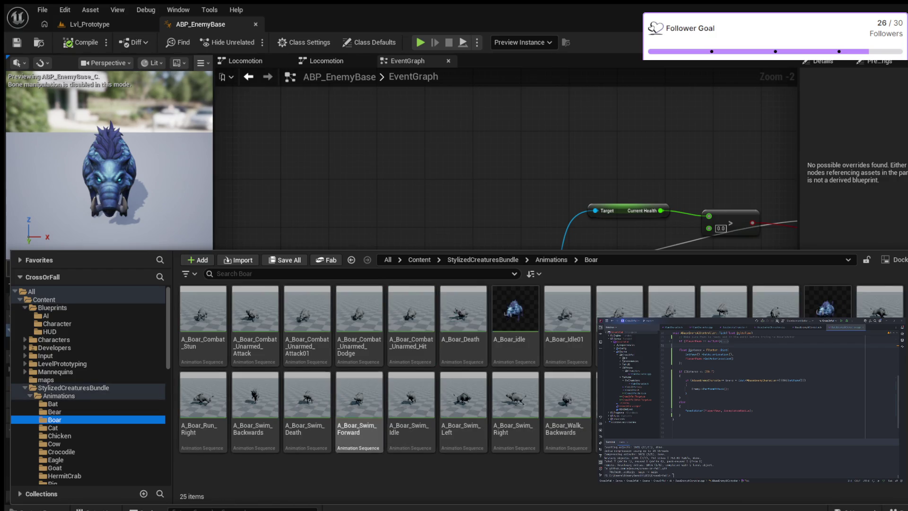
{"action": "left_click", "coordinate": [255, 321]}
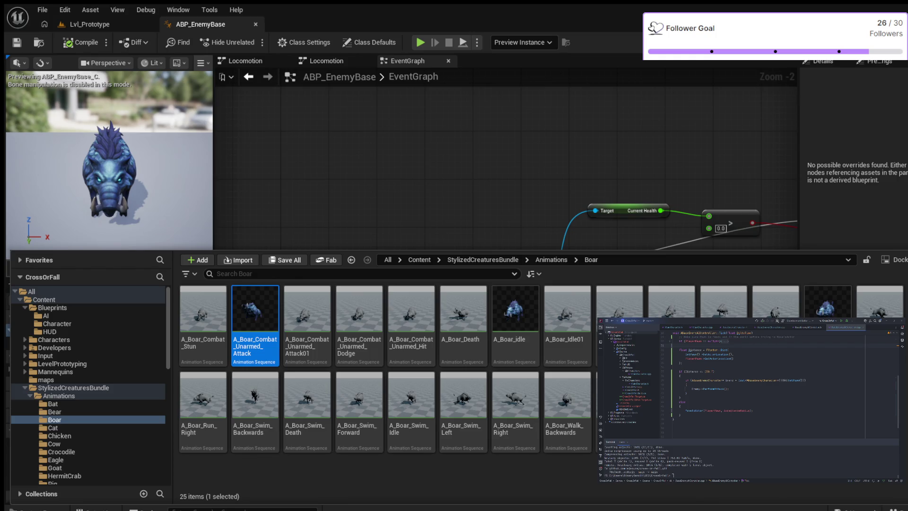
{"action": "key", "text": "ctrl+space"}
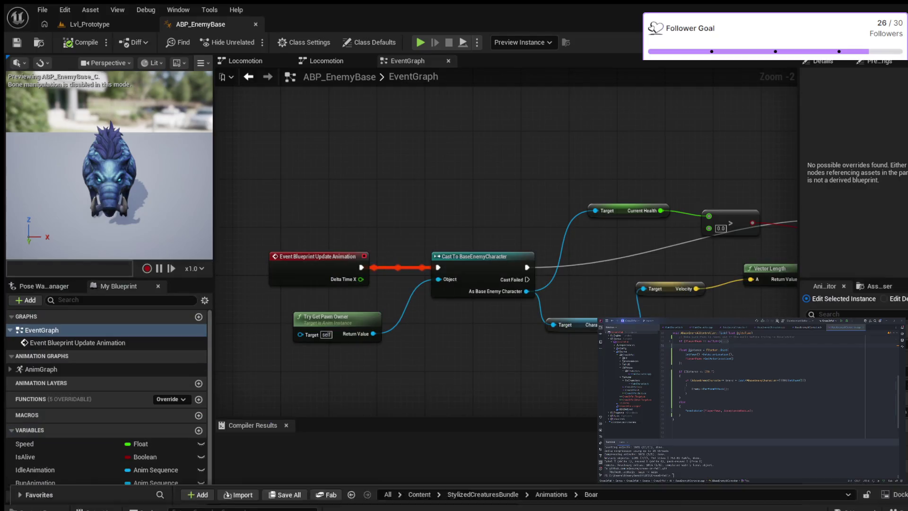
{"action": "key", "text": "ctrl+space"}
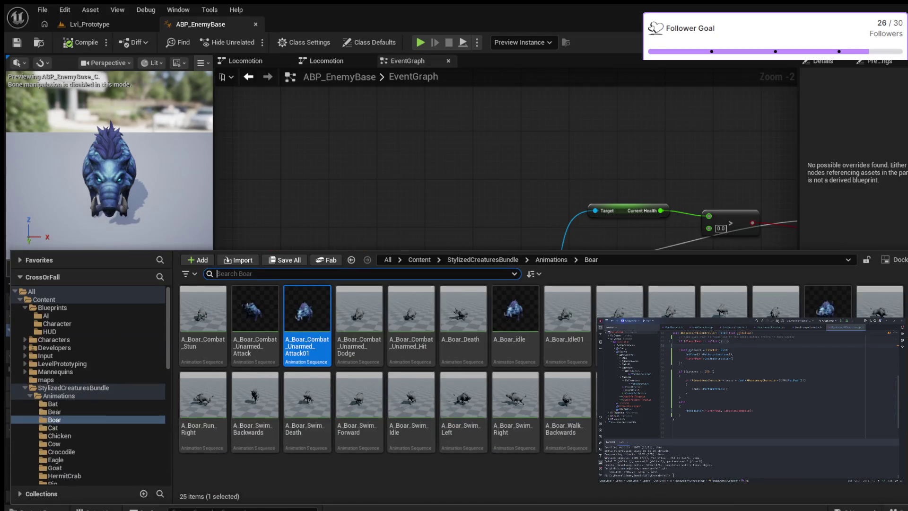
{"action": "left_click", "coordinate": [359, 322]}
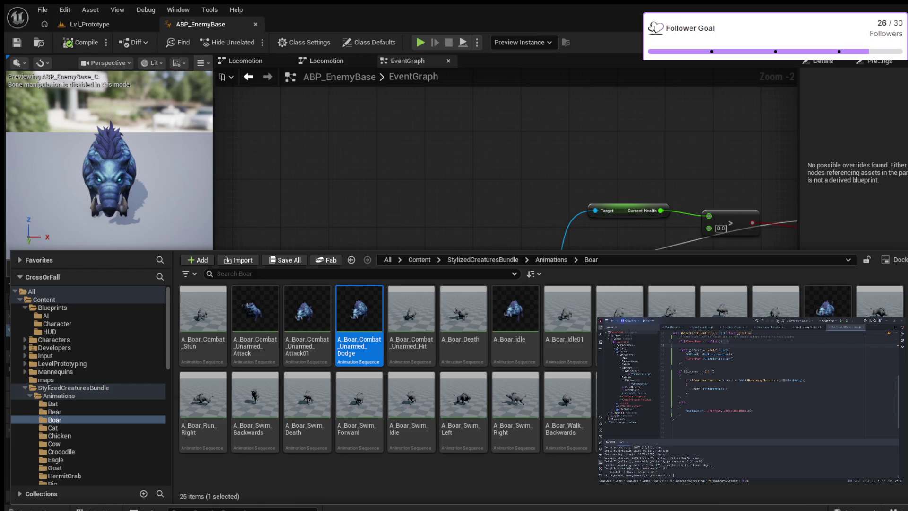
{"action": "key", "text": "ctrl+space"}
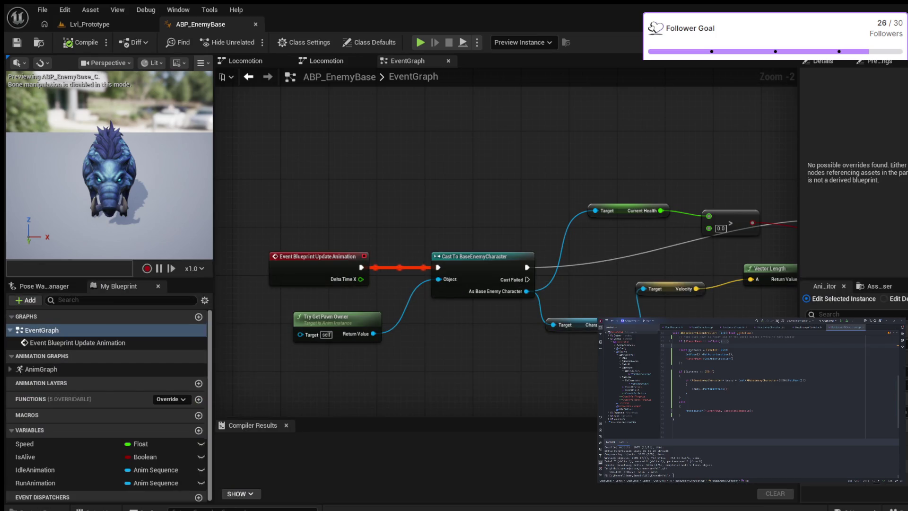
{"action": "key", "text": "ctrl+space"}
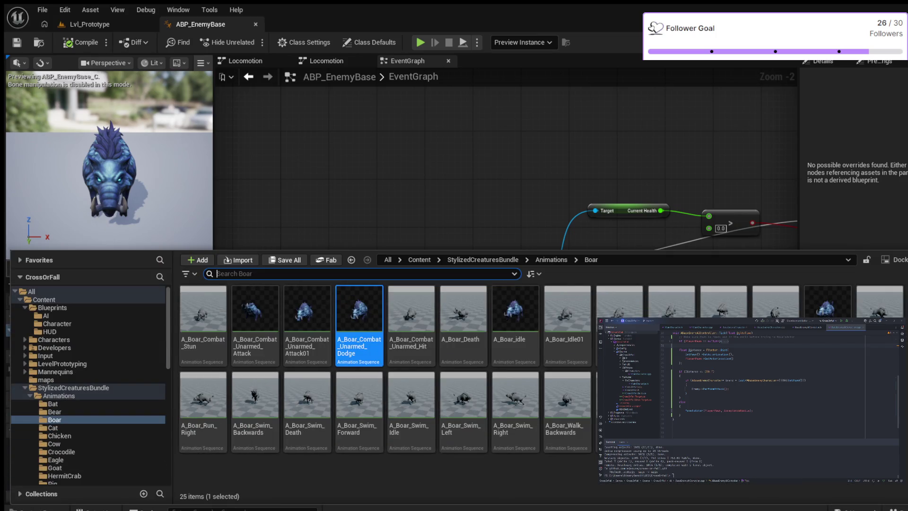
{"action": "left_click", "coordinate": [308, 321]}
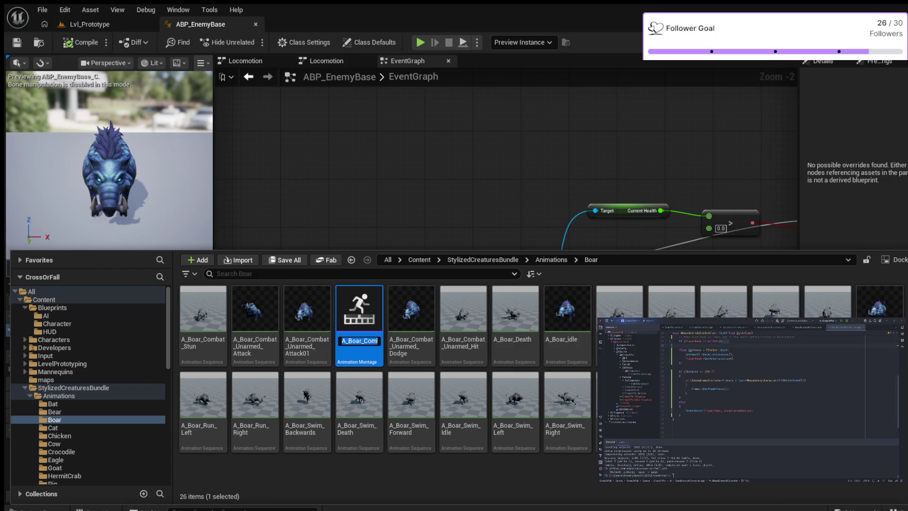
- Trim the '01' from the new A_Boar_Combat_Unarmed_Attack01 montage's name and confirm it
{"action": "key", "text": "End"}
{"action": "key", "text": "Left"}
{"action": "key", "text": "Left"}
{"action": "key", "text": "Left"}
{"action": "key", "text": "BackSpace"}
{"action": "key", "text": "BackSpace"}
{"action": "key", "text": "BackSpace"}
{"action": "key", "text": "BackSpace"}
{"action": "key", "text": "BackSpace"}
{"action": "key", "text": "BackSpace"}
{"action": "key", "text": "BackSpace"}
{"action": "key", "text": "BackSpace"}
{"action": "key", "text": "BackSpace"}
{"action": "key", "text": "BackSpace"}
{"action": "key", "text": "BackSpace"}
{"action": "key", "text": "BackSpace"}
{"action": "key", "text": "BackSpace"}
{"action": "key", "text": "BackSpace"}
{"action": "key", "text": "Home"}
{"action": "key", "text": "BackSpace"}
{"action": "key", "text": "BackSpace"}
{"action": "key", "text": "Return"}
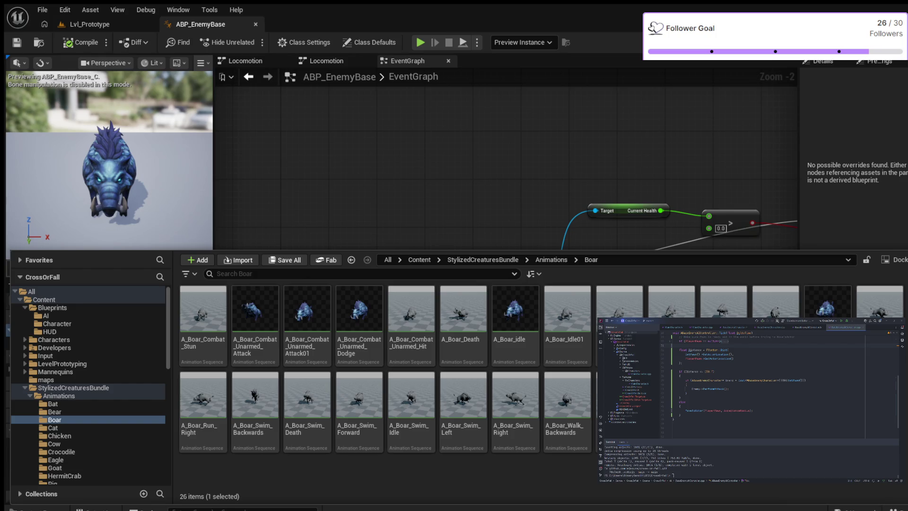
- Hide the Content Drawer with Ctrl+Space, leaving the ABP_EnemyBase EventGraph in view
{"action": "key", "text": "ctrl+space"}
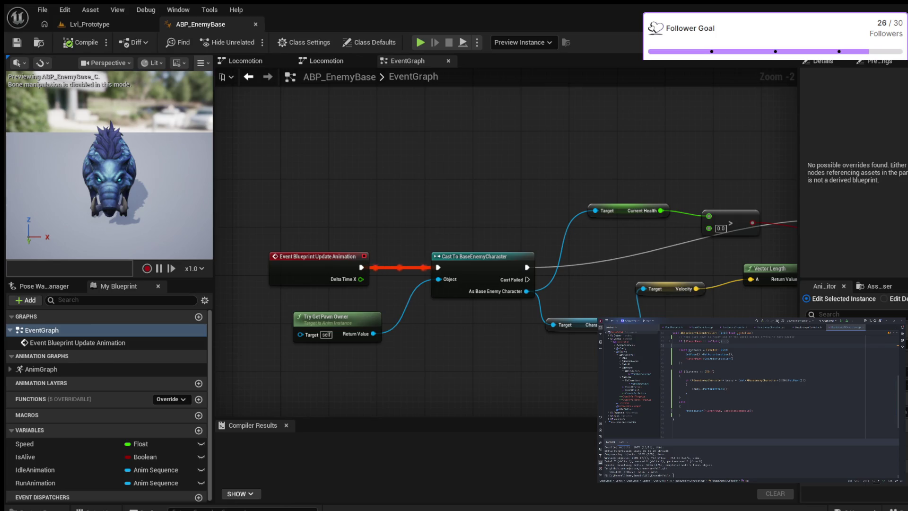
- Reopen the Content Drawer over the EventGraph, showing the 26-item Boar animations folder
{"action": "key", "text": "ctrl+space"}
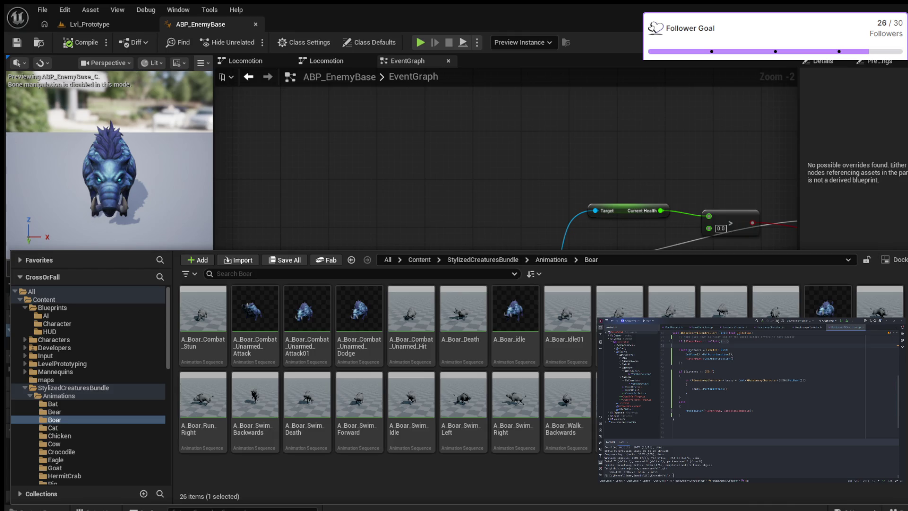
- Close the Content Drawer, select EventGraph, and compile ABP_EnemyBase successfully in 88 ms
{"action": "scroll", "coordinate": [473, 142], "scroll_direction": "down", "scroll_amount": 2}
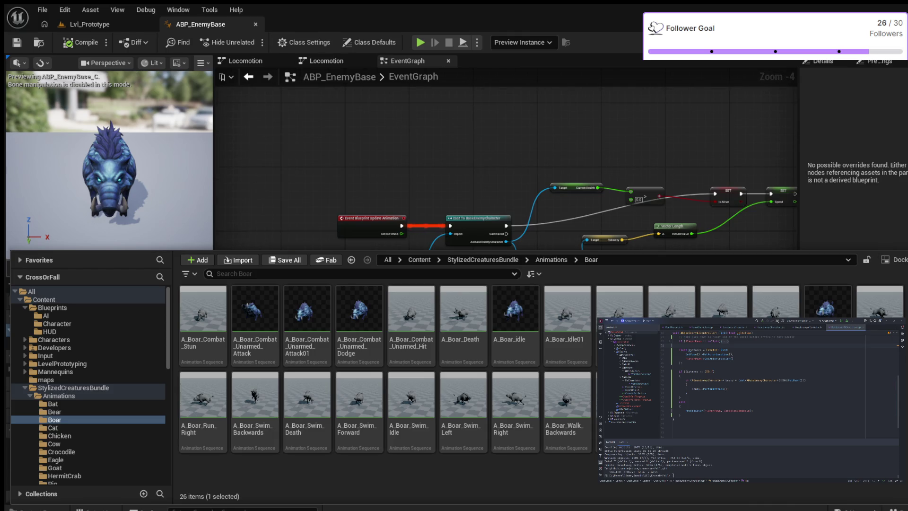
{"action": "key", "text": "ctrl+space"}
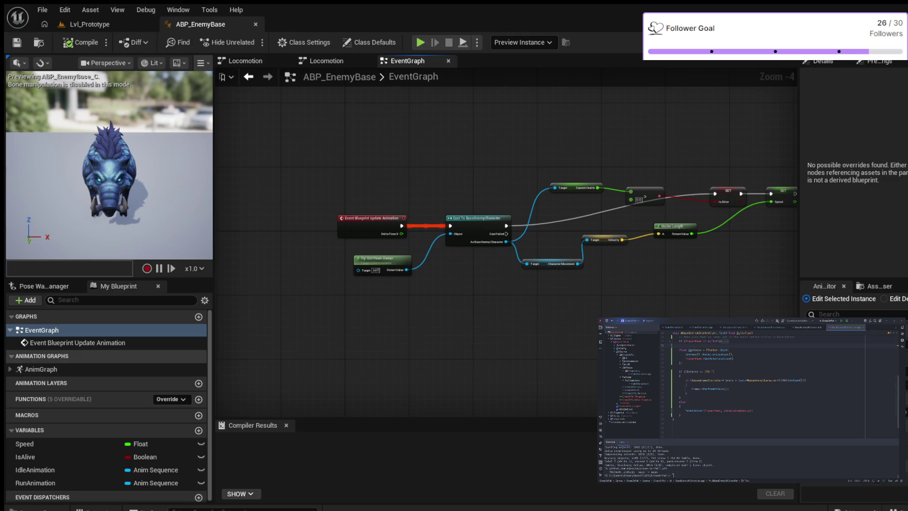
{"action": "left_click", "coordinate": [10, 369]}
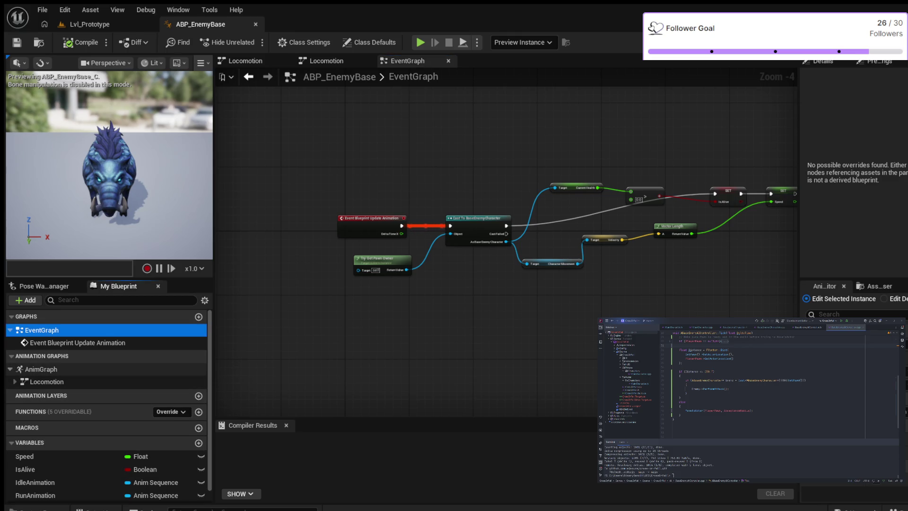
{"action": "left_click", "coordinate": [10, 369]}
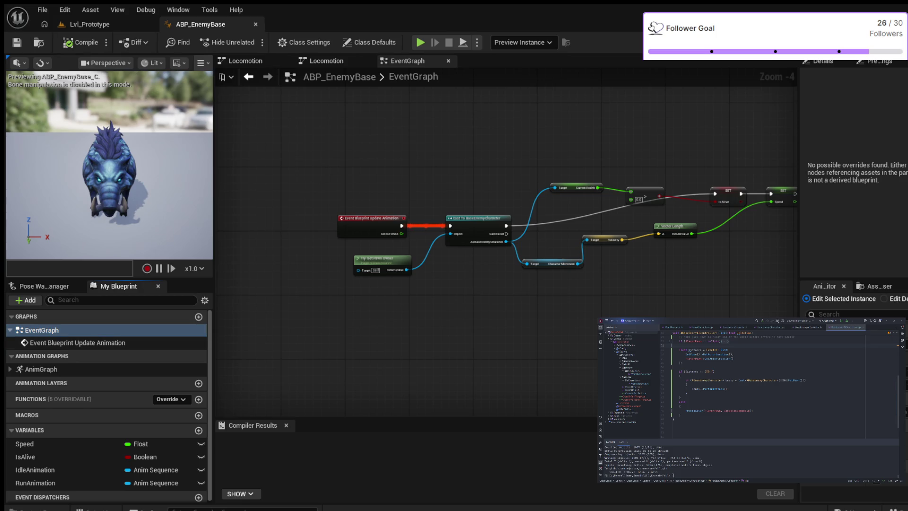
{"action": "left_click", "coordinate": [42, 330]}
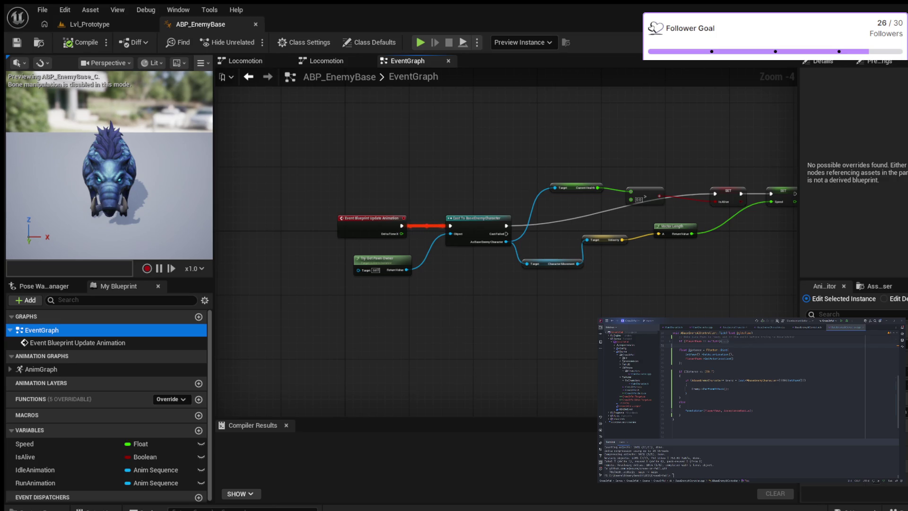
{"action": "left_click", "coordinate": [81, 42]}
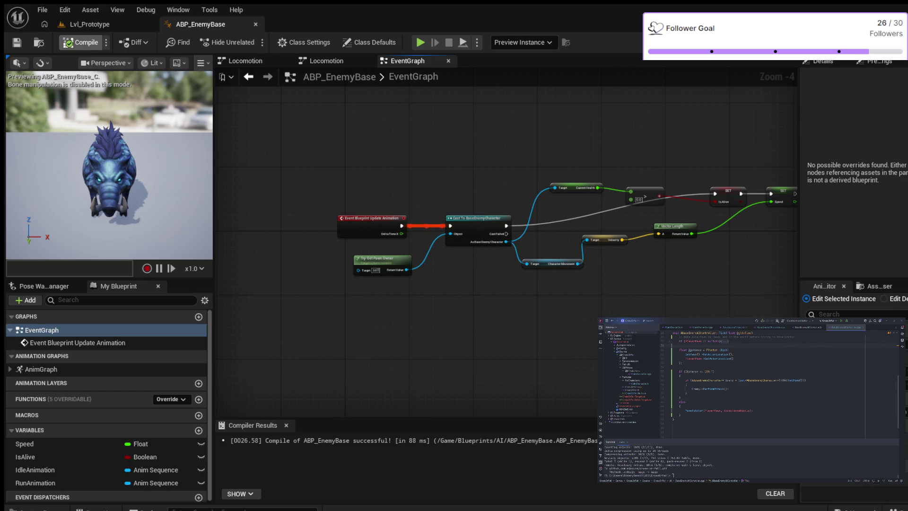
- Recompile ABP_EnemyBase (success in 74 ms) and show the Preview Scene Settings panel
{"action": "left_click", "coordinate": [82, 42]}
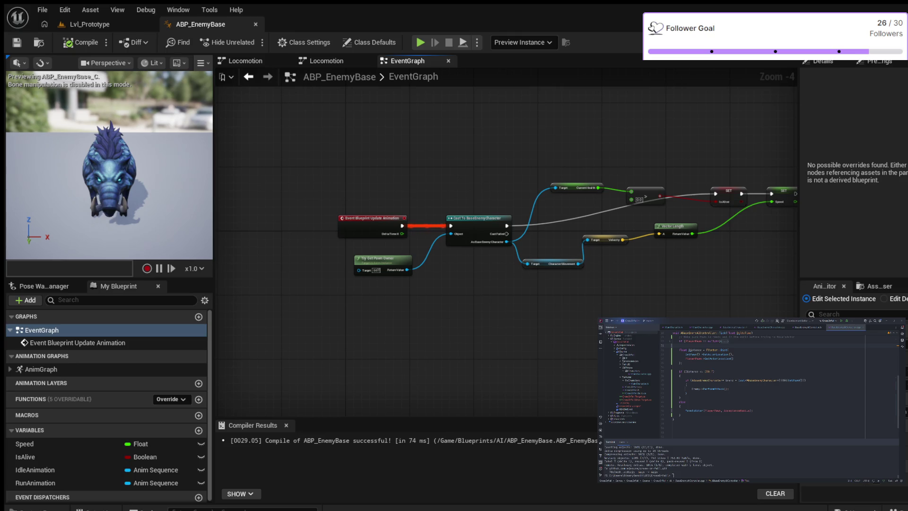
{"action": "left_click", "coordinate": [877, 61]}
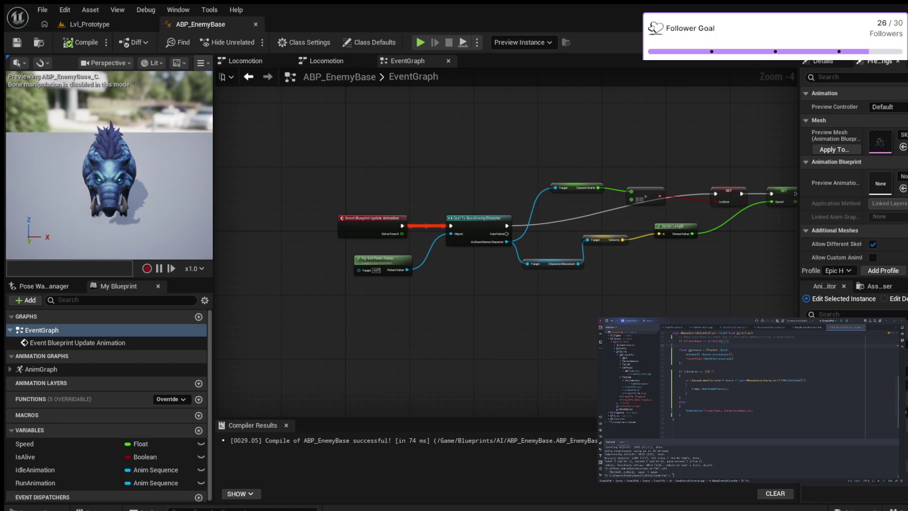
- Open BP_EnemyBoar from the Blueprints/AI folder in the Content Drawer
{"action": "key", "text": "ctrl+space"}
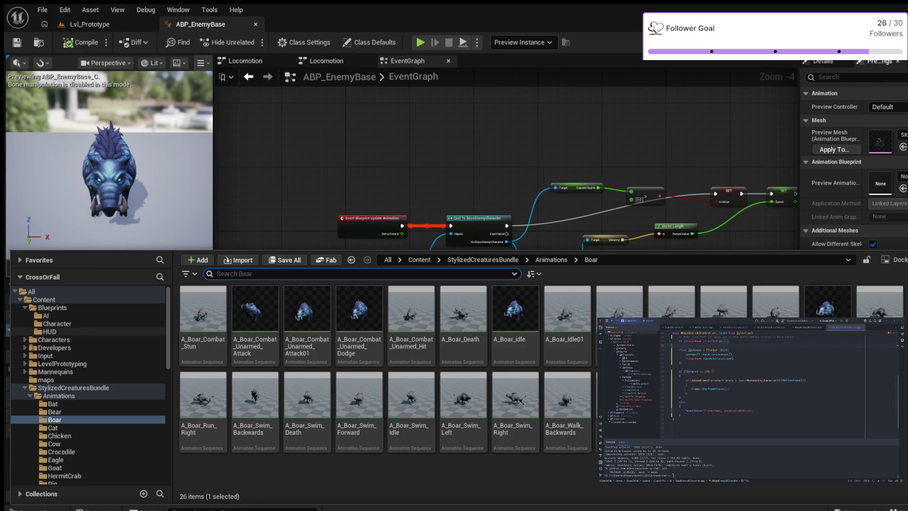
{"action": "left_click", "coordinate": [45, 316]}
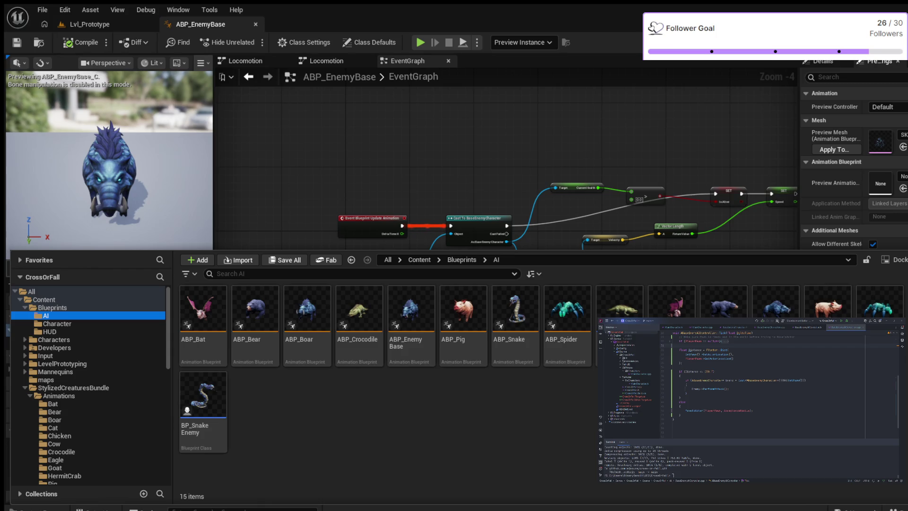
{"action": "double_click", "coordinate": [776, 302]}
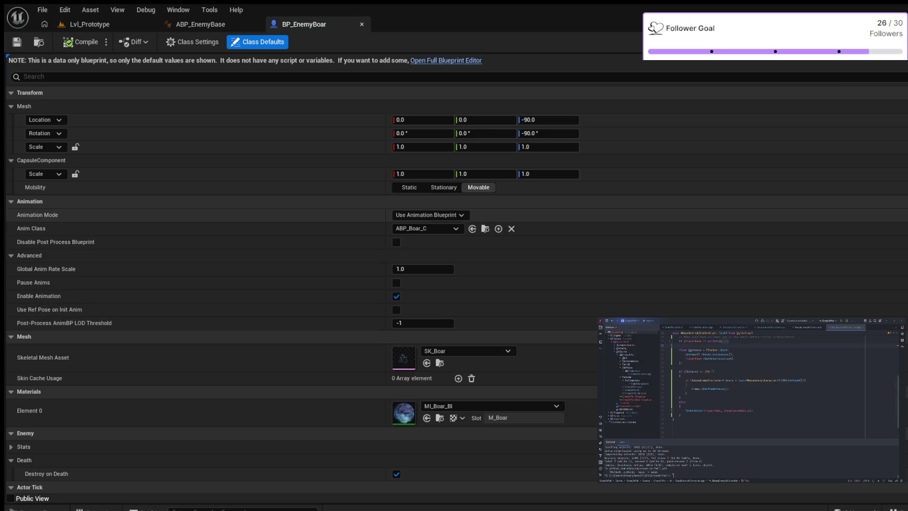
- Switch BP_EnemyBoar to the full blueprint editor and reopen the Content Drawer on Blueprints/AI
{"action": "left_click", "coordinate": [446, 61]}
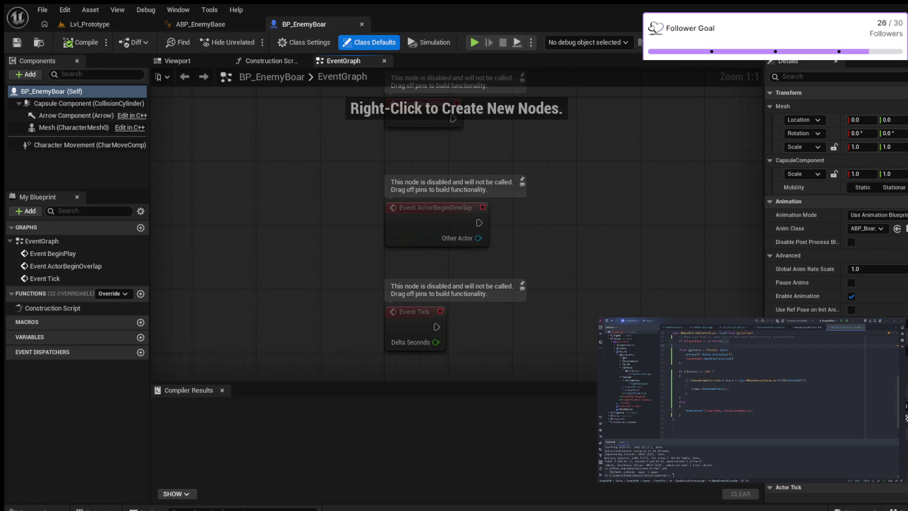
{"action": "key", "text": "ctrl+space"}
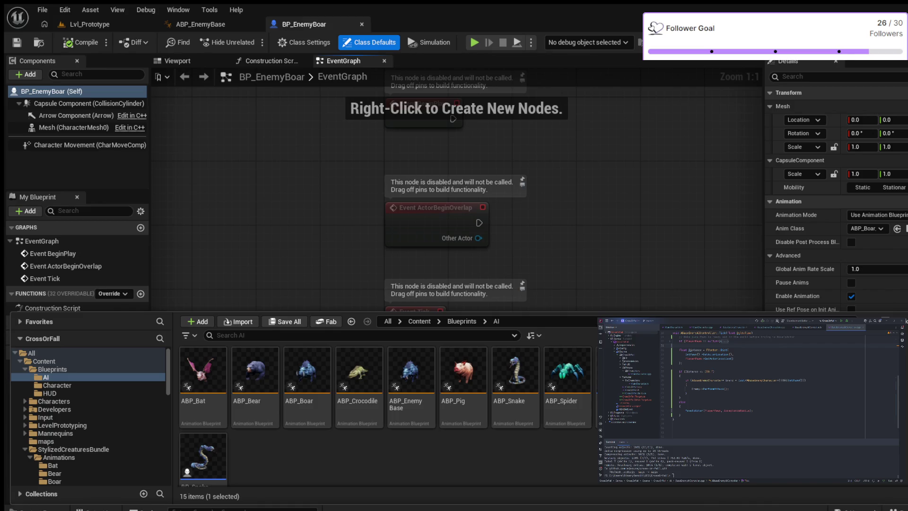
- Open ABP_Boar, compile it successfully, then switch back to the ABP_EnemyBase tab
{"action": "double_click", "coordinate": [308, 371]}
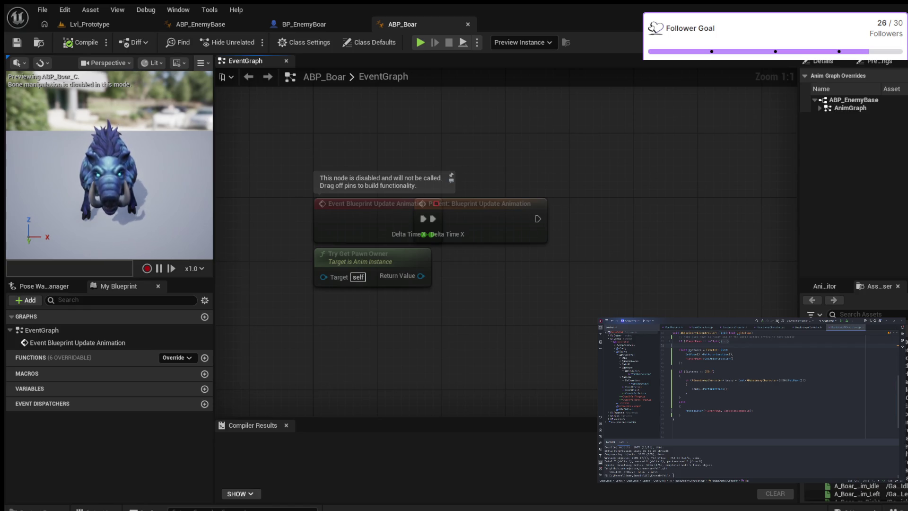
{"action": "left_click", "coordinate": [80, 42]}
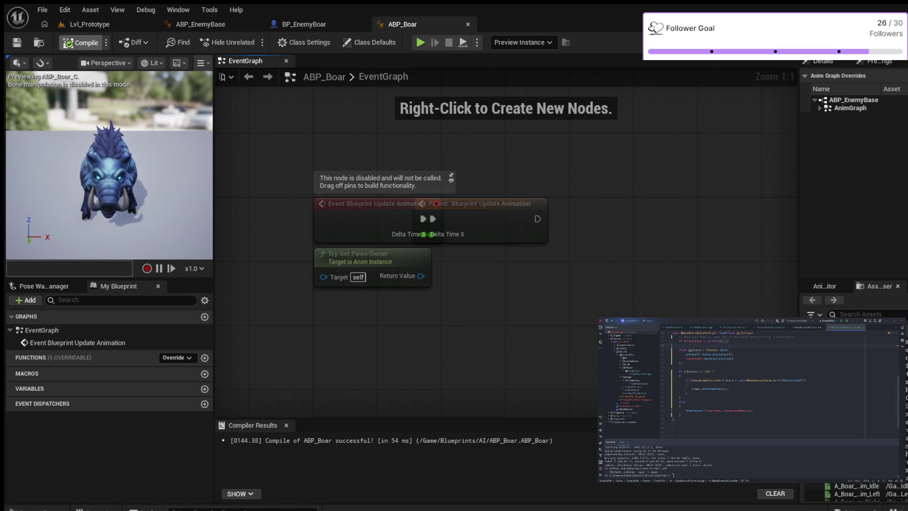
{"action": "left_click", "coordinate": [81, 42]}
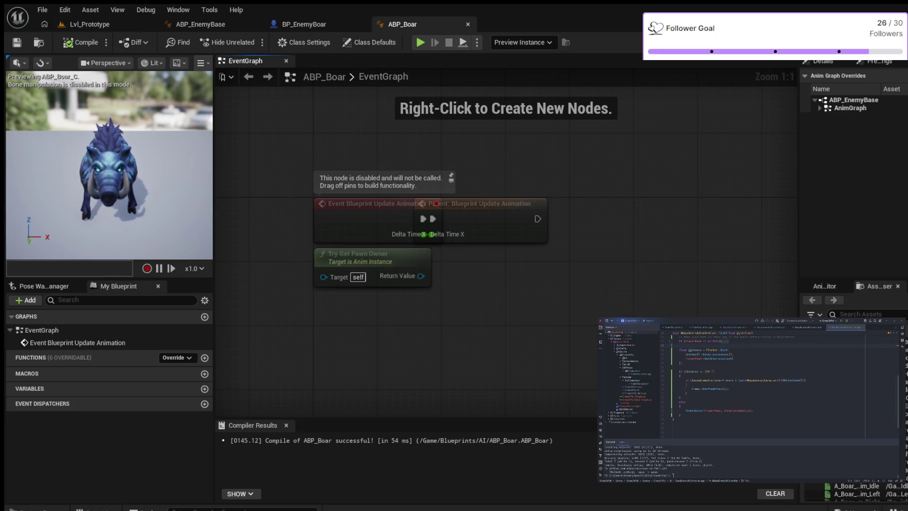
{"action": "scroll", "coordinate": [521, 189], "scroll_direction": "down", "scroll_amount": 1}
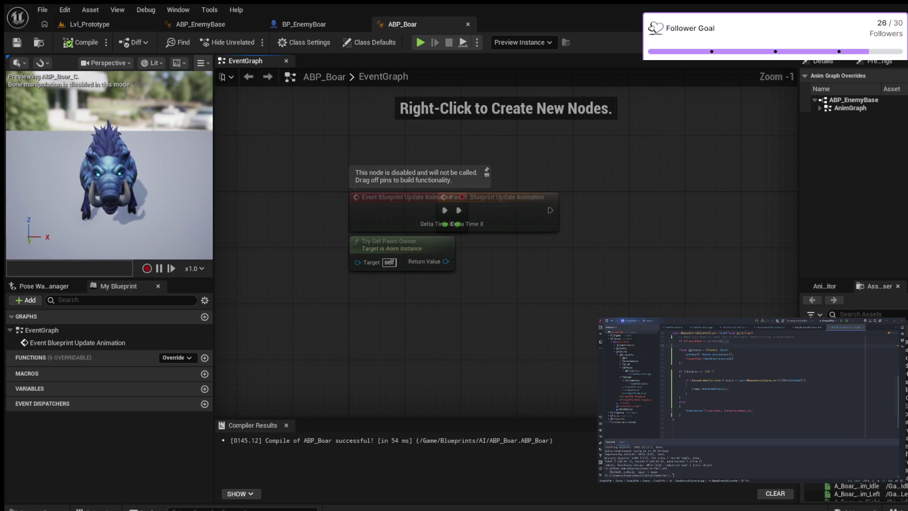
{"action": "left_click", "coordinate": [200, 24]}
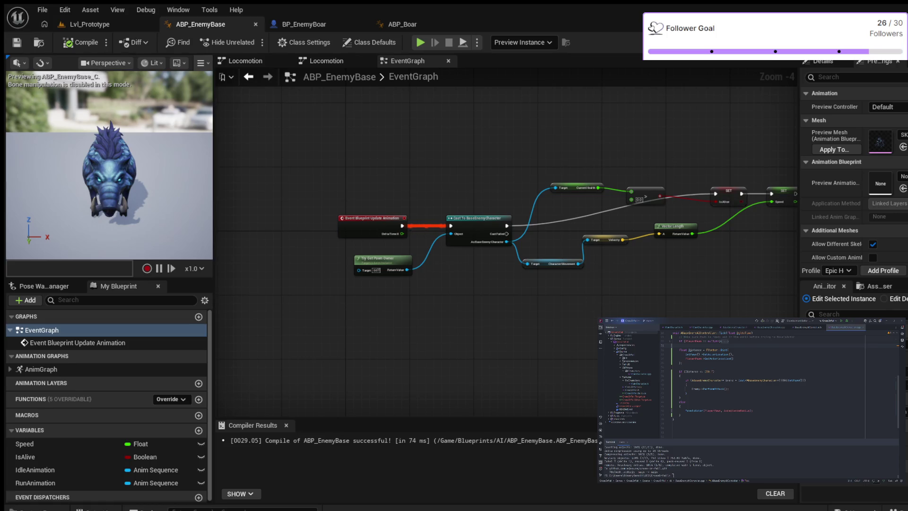
- Recompile ABP_EnemyBase (79 ms), then browse the Content Drawer to the Boar animations folder
{"action": "left_click", "coordinate": [82, 42]}
{"action": "left_click", "coordinate": [81, 42]}
{"action": "key", "text": "ctrl+space"}
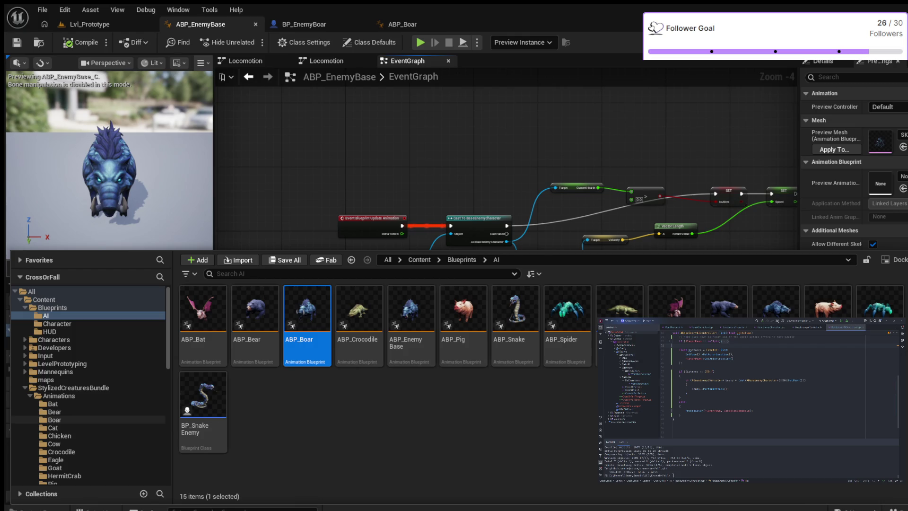
{"action": "left_click", "coordinate": [55, 419]}
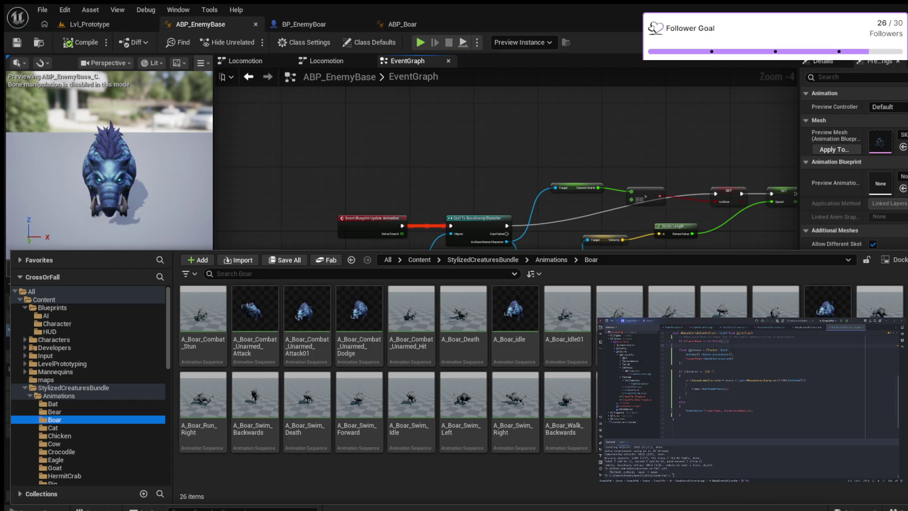
- Select Boar_Attack_Montage in the Boar folder and hide the Content Drawer
{"action": "left_click", "coordinate": [620, 403]}
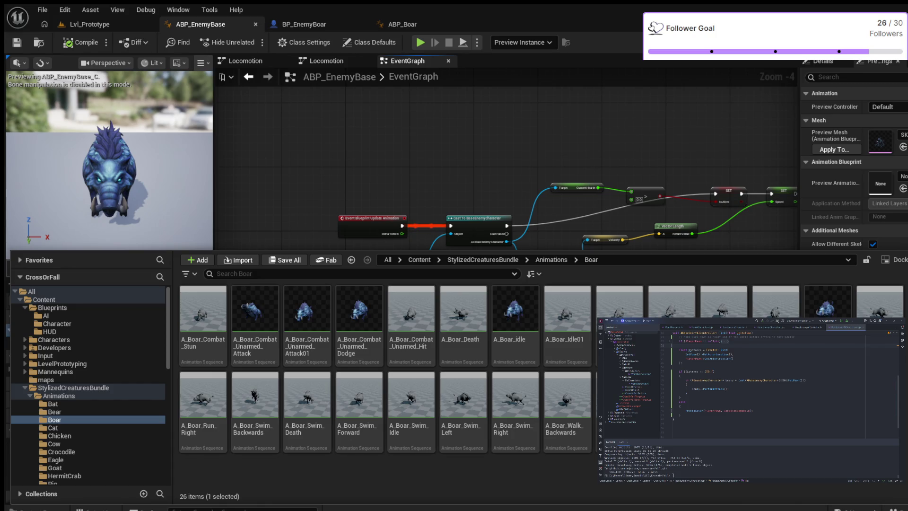
{"action": "key", "text": "ctrl+space"}
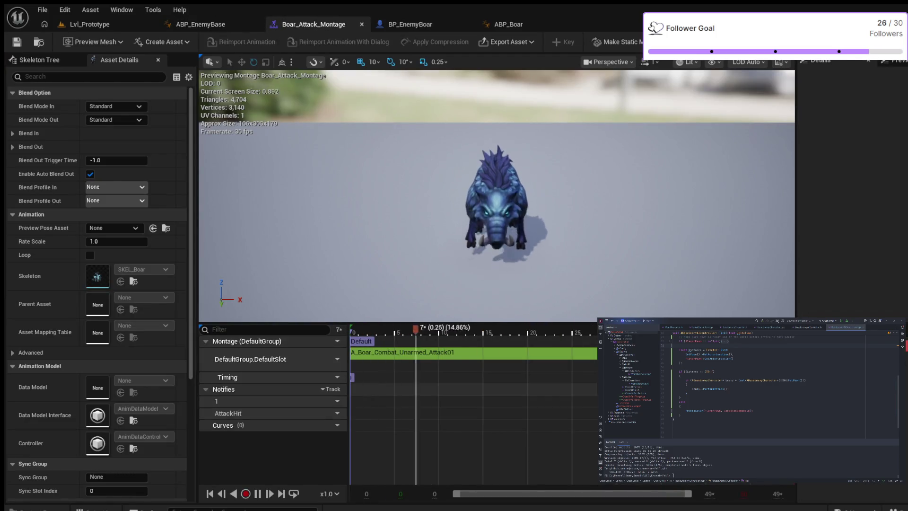
{"action": "scroll", "coordinate": [97, 283], "scroll_direction": "down", "scroll_amount": 7}
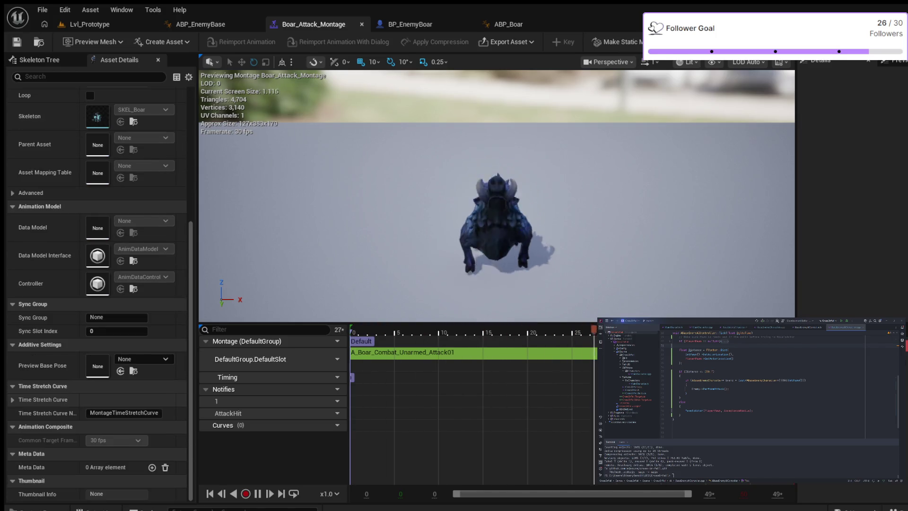
{"action": "scroll", "coordinate": [97, 284], "scroll_direction": "up", "scroll_amount": 7}
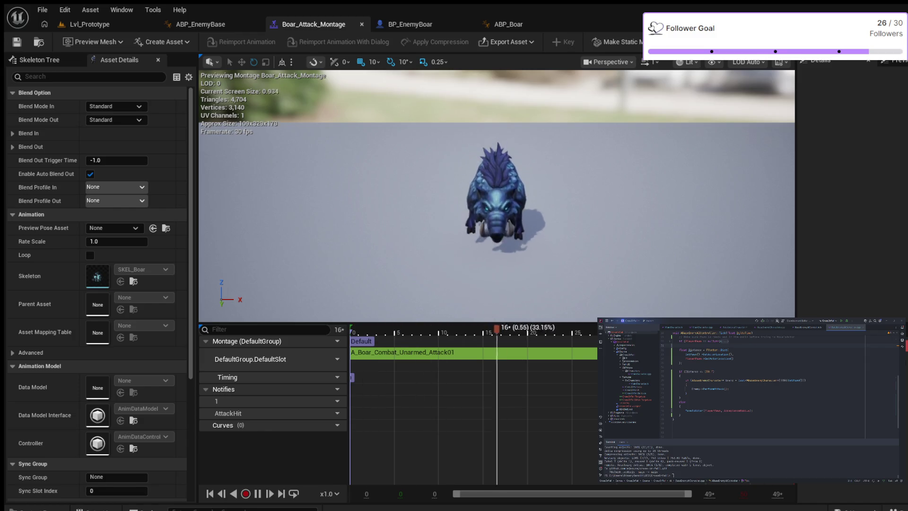
{"action": "left_click", "coordinate": [360, 402]}
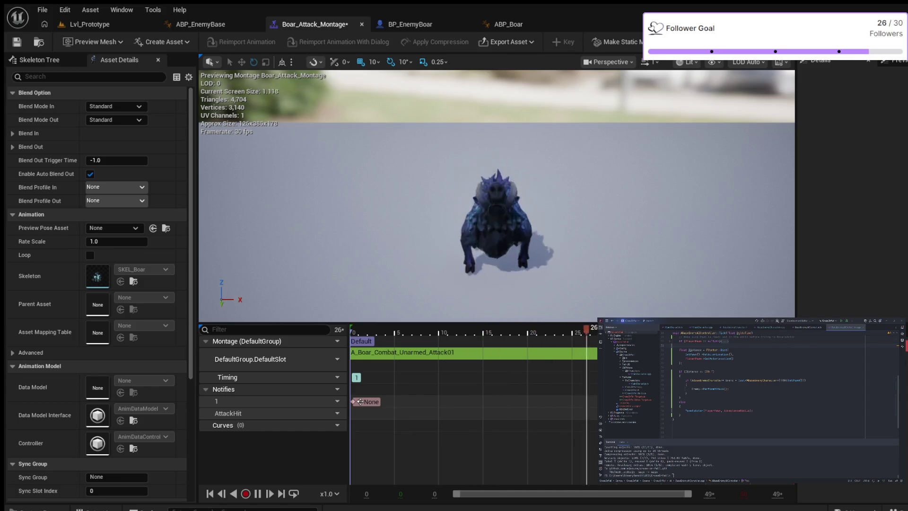
- Move the new notify onto the AttackHit track, save the montage, and switch to ABP_EnemyBase
{"action": "key", "text": "Delete"}
{"action": "key", "text": "ctrl+z"}
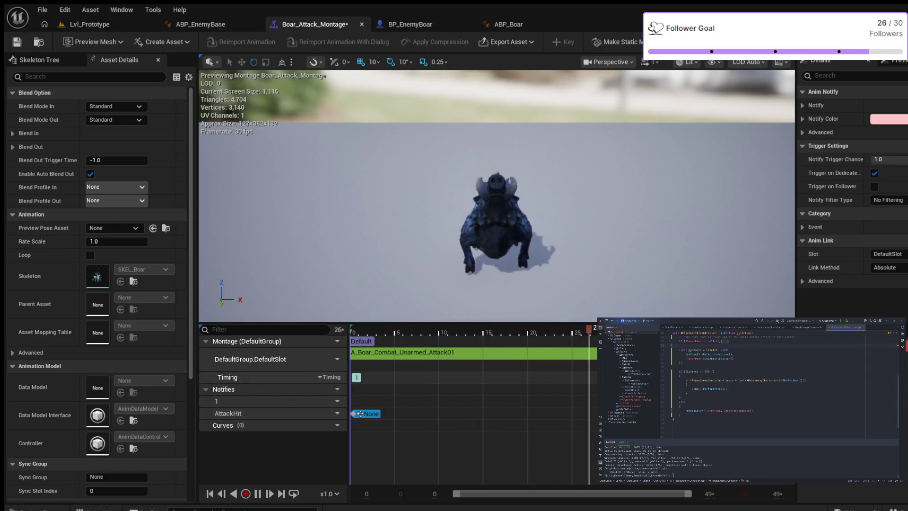
{"action": "key", "text": "ctrl+s"}
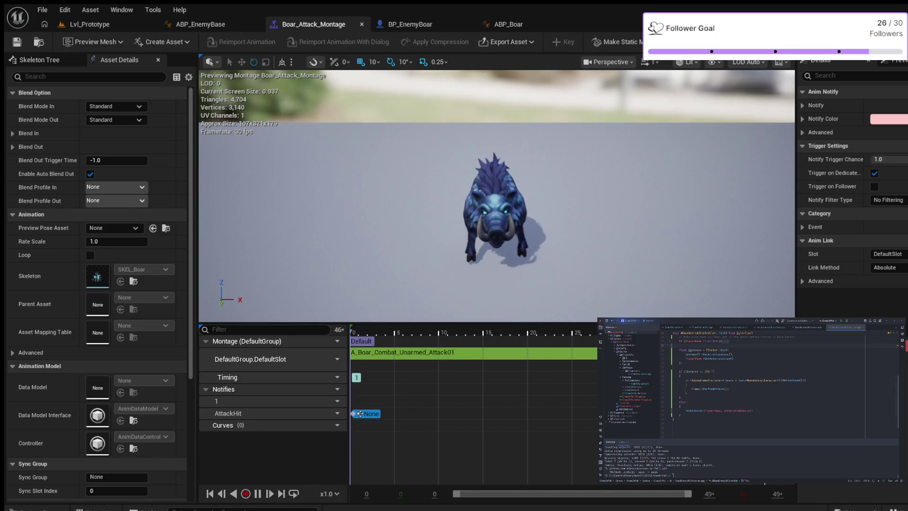
{"action": "left_click", "coordinate": [200, 25]}
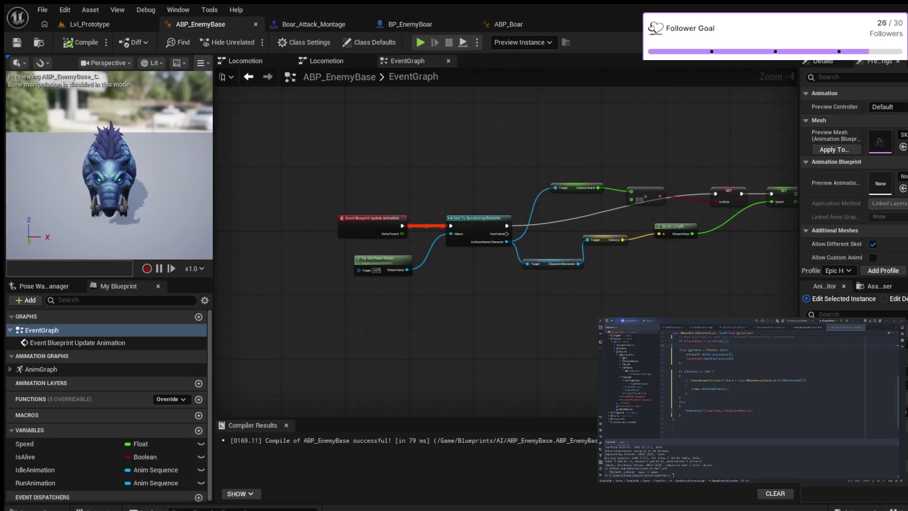
- Compile ABP_EnemyBase (success in 78 ms) and return to the Boar_Attack_Montage tab
{"action": "left_click", "coordinate": [80, 42]}
{"action": "key", "text": "F7"}
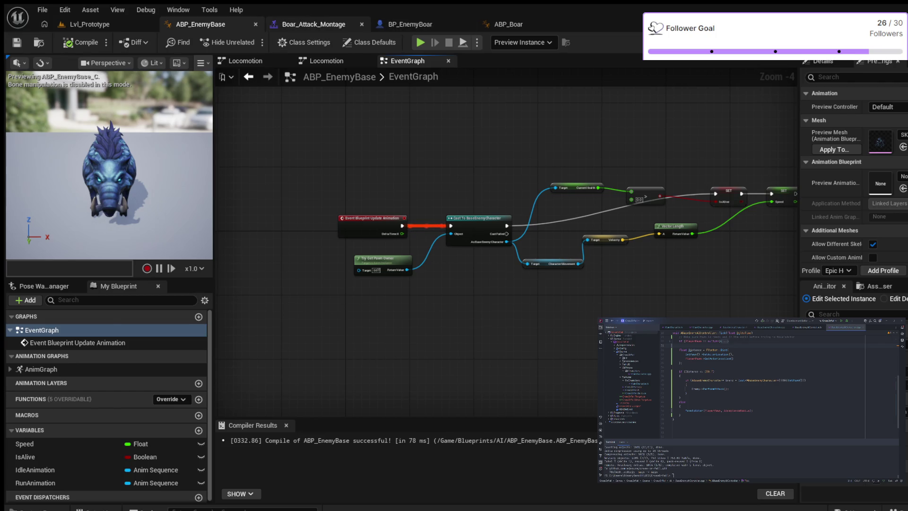
{"action": "left_click", "coordinate": [314, 24]}
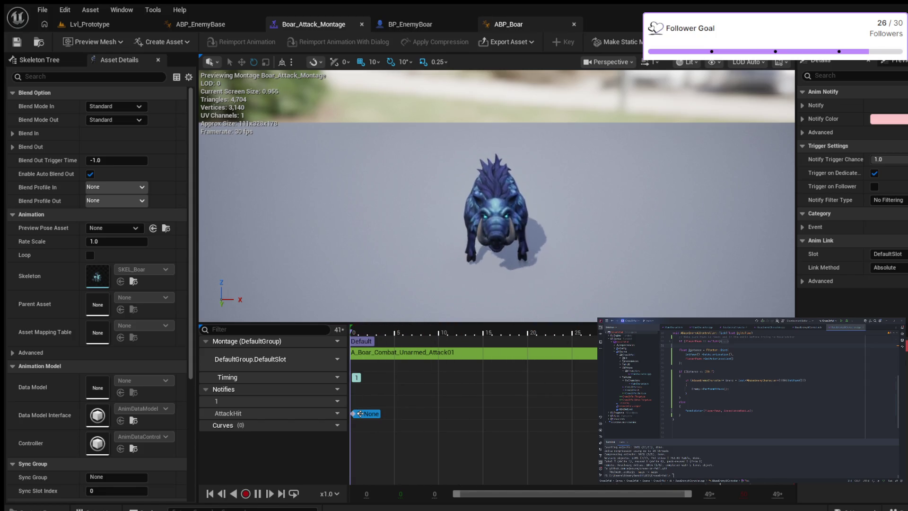
- Compare the BP_EnemyBoar and ABP_EnemyBase tabs, then close BP_EnemyBoar to reveal ABP_Boar
{"action": "left_click", "coordinate": [407, 25]}
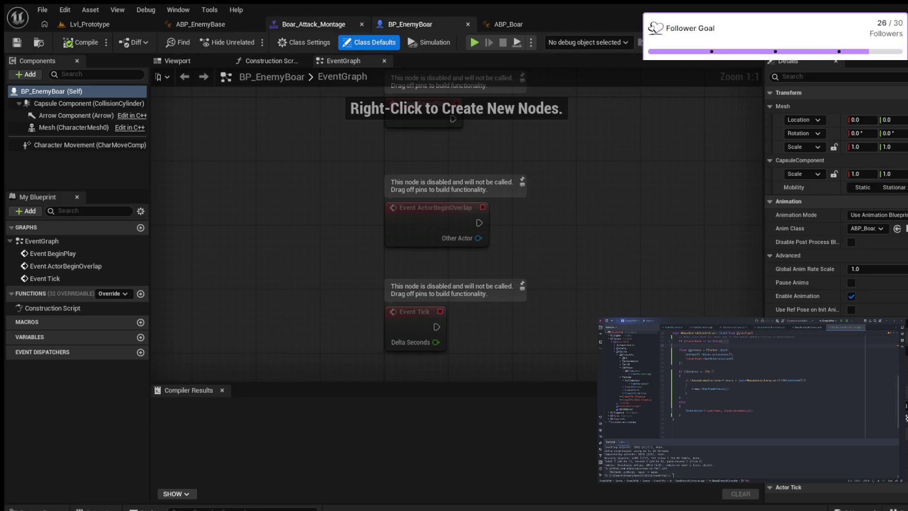
{"action": "left_click", "coordinate": [201, 24]}
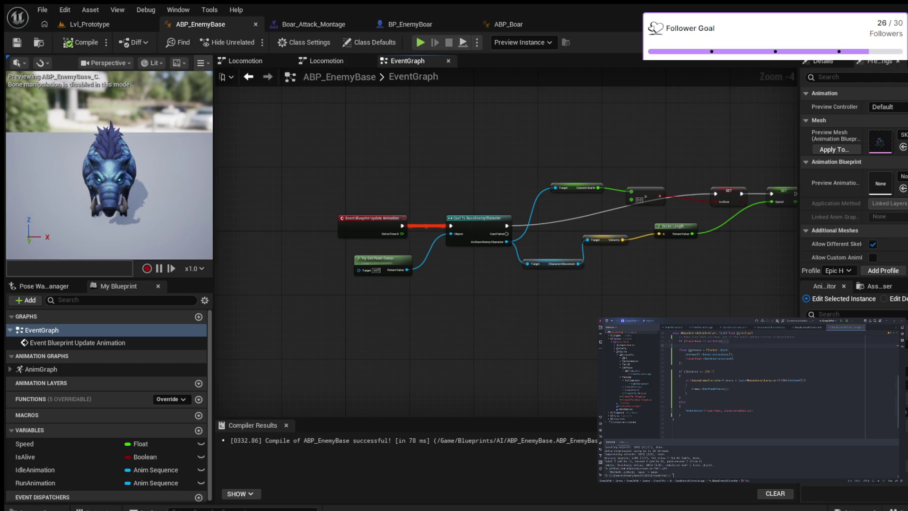
{"action": "left_click", "coordinate": [410, 24]}
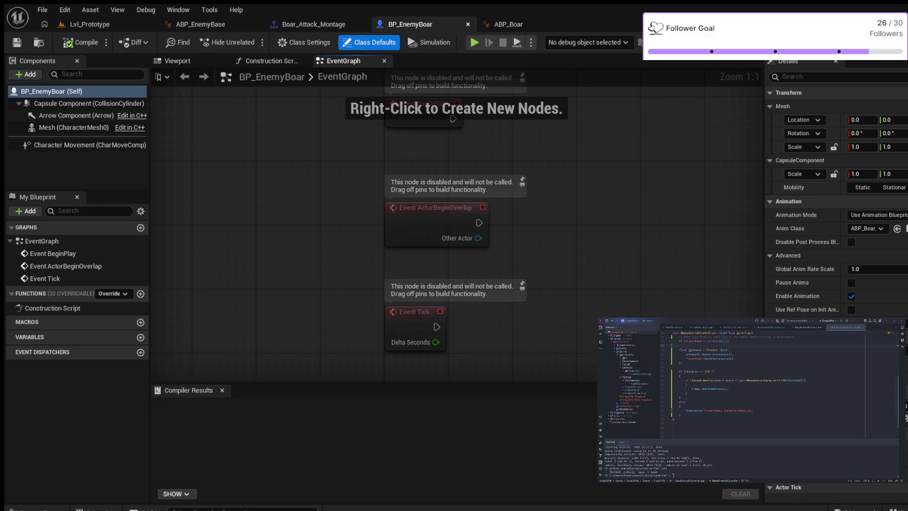
{"action": "left_click", "coordinate": [468, 24]}
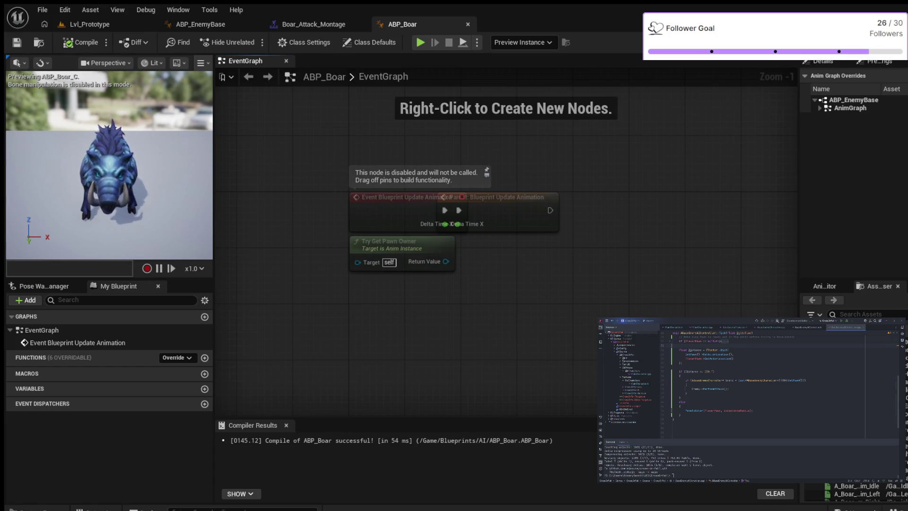
- Go back through the ABP_EnemyBase tab to the Boar_Attack_Montage editor showing the AttackHit notify track
{"action": "left_click", "coordinate": [201, 24]}
{"action": "left_click", "coordinate": [314, 24]}
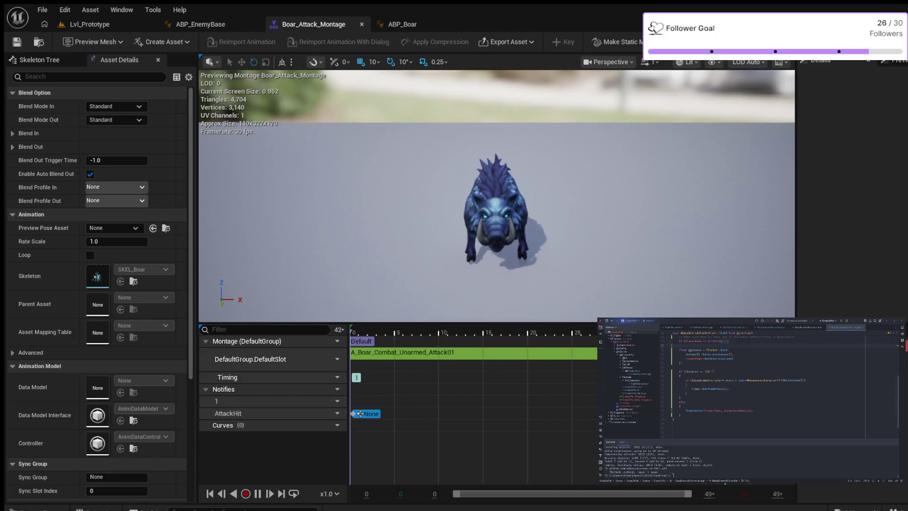
- Set the selected notify's Notify Name to AttackHit, save Boar_Attack_Montage, and switch to ABP_EnemyBase
{"action": "left_click", "coordinate": [360, 414]}
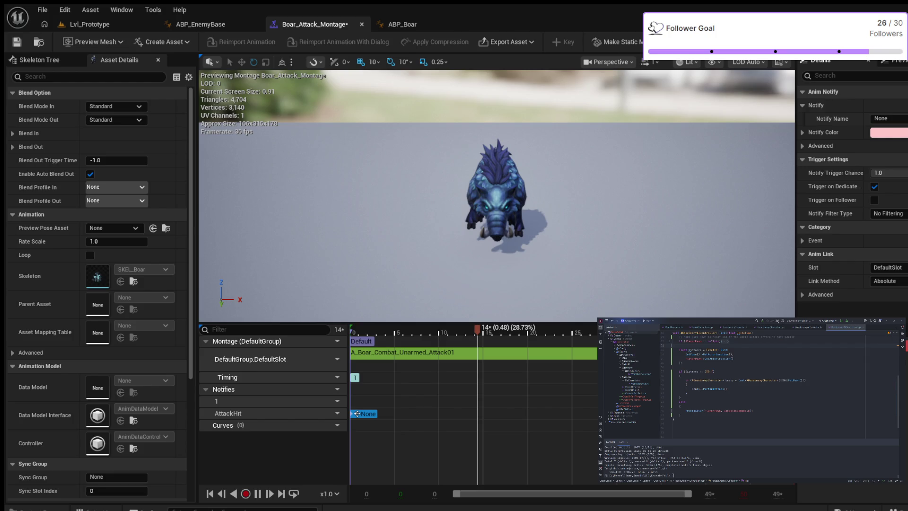
{"action": "left_click", "coordinate": [883, 119]}
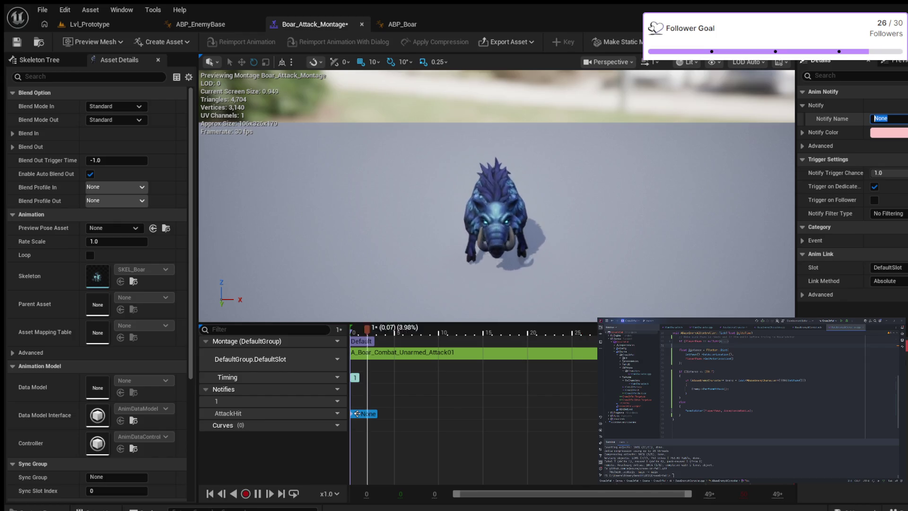
{"action": "type", "text": "AttackH"}
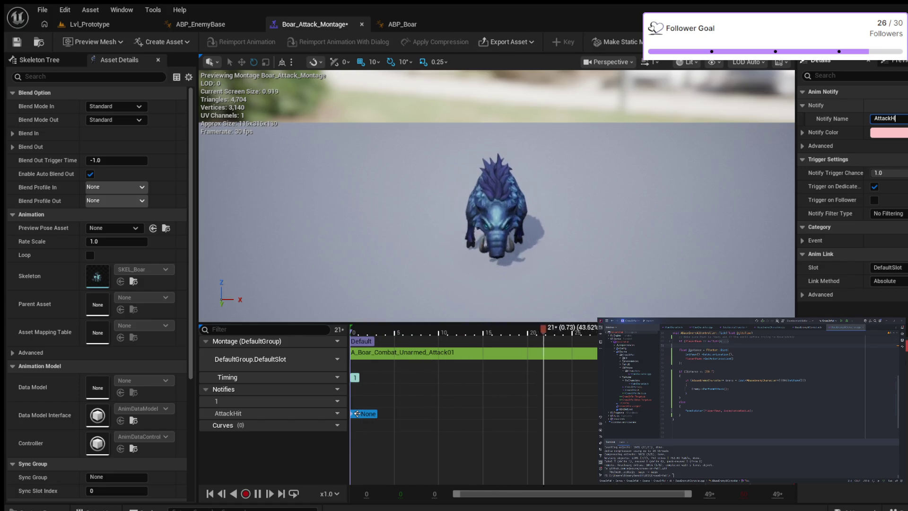
{"action": "type", "text": "it"}
{"action": "key", "text": "Return"}
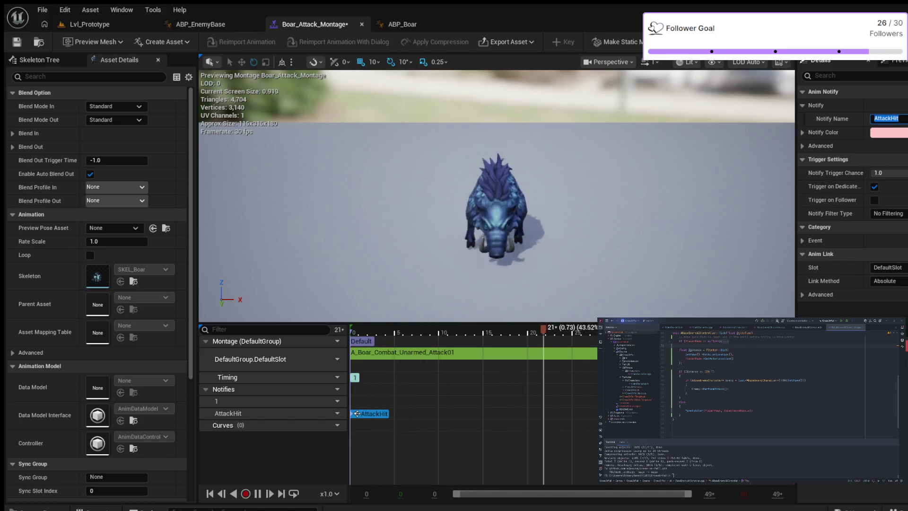
{"action": "key", "text": "ctrl+s"}
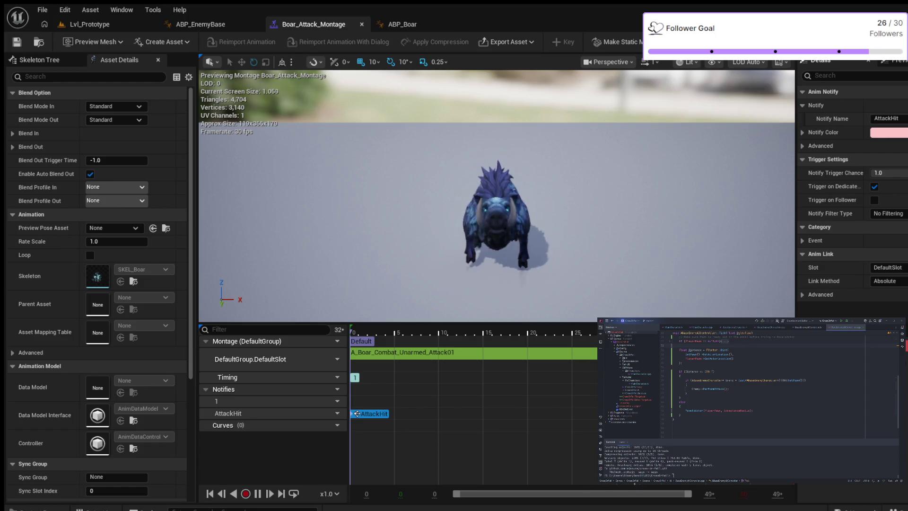
{"action": "left_click", "coordinate": [200, 24]}
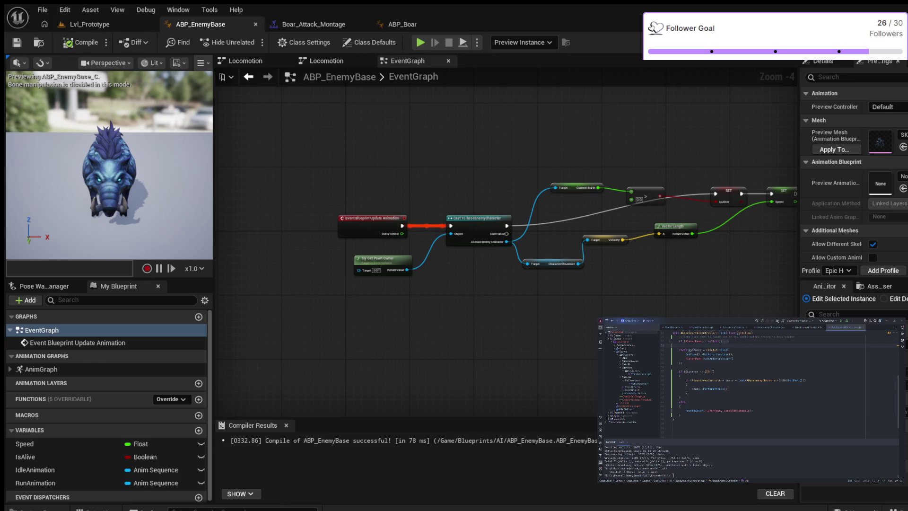
- Compile ABP_EnemyBase three times until it succeeds, then move to the ABP_Boar blueprint
{"action": "left_click", "coordinate": [81, 42]}
{"action": "left_click", "coordinate": [80, 42]}
{"action": "left_click", "coordinate": [80, 42]}
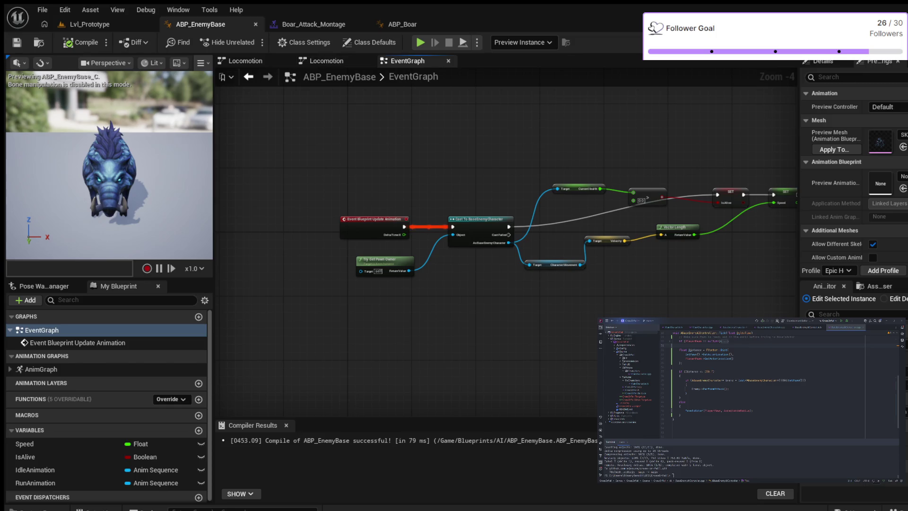
{"action": "left_click", "coordinate": [403, 24]}
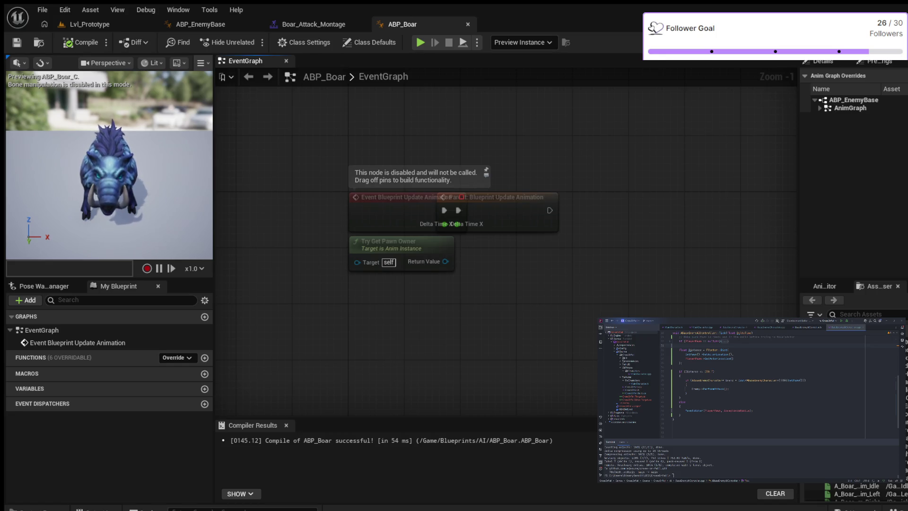
- Compile ABP_Boar twice, then return to Boar_Attack_Montage to review the AttackHit notify
{"action": "left_click", "coordinate": [80, 42]}
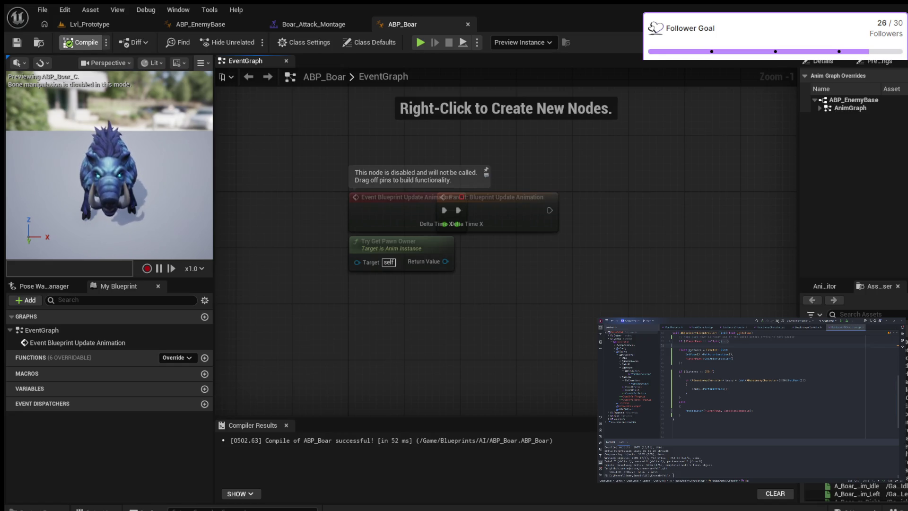
{"action": "left_click", "coordinate": [81, 42]}
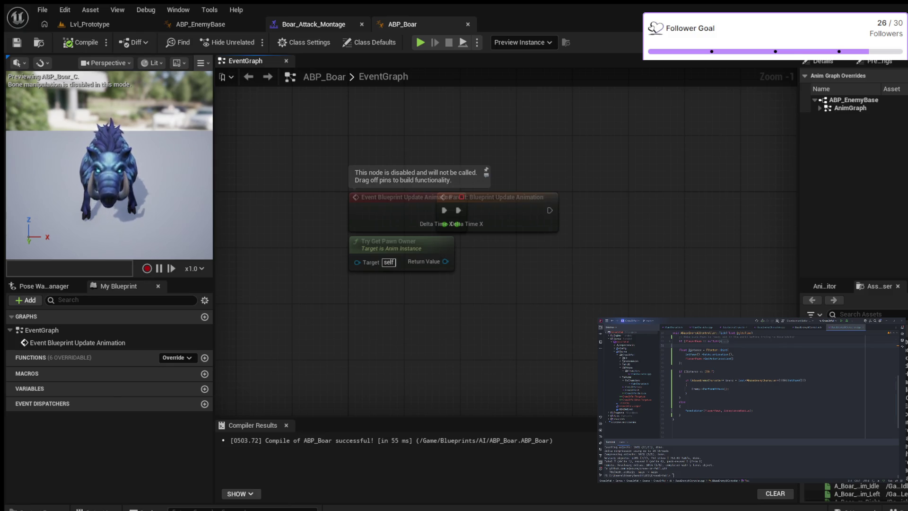
{"action": "left_click", "coordinate": [312, 24]}
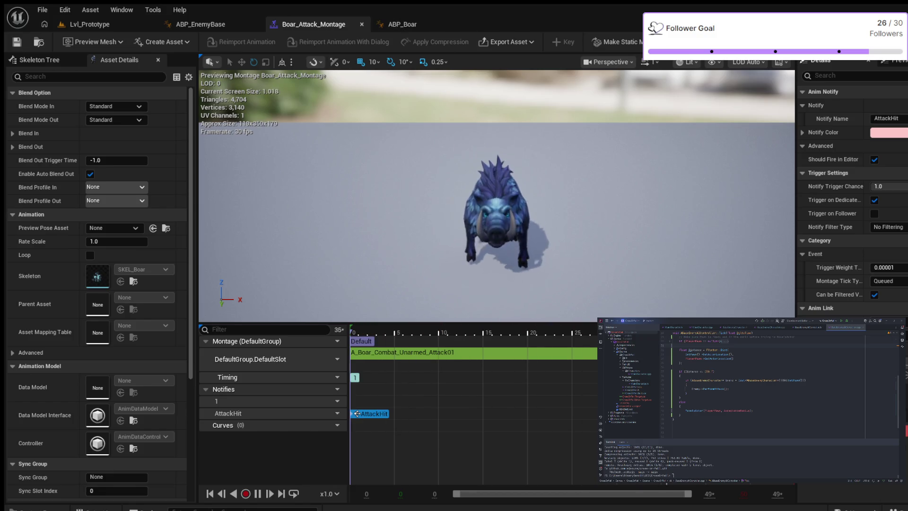
- Switch from the attack montage back to the ABP_EnemyBase animation blueprint
{"action": "left_click", "coordinate": [203, 24]}
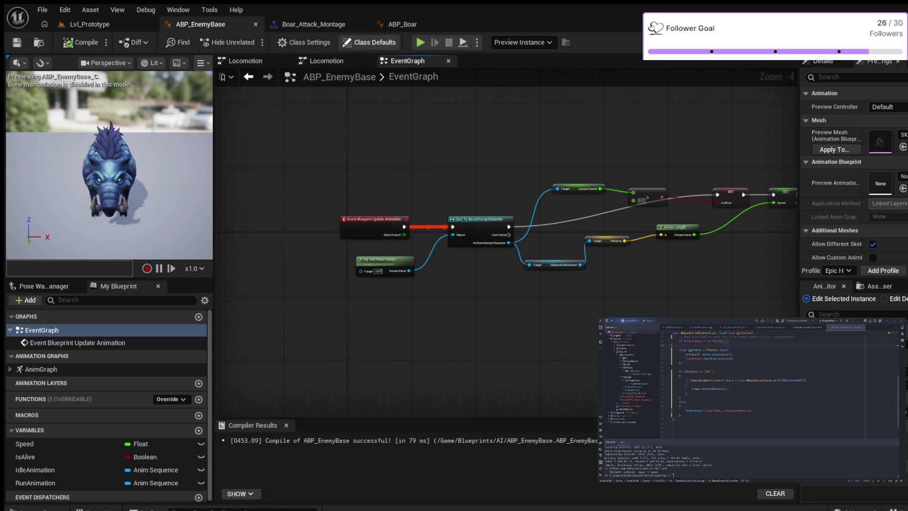
- Recompile ABP_Boar with F7, then return to the ABP_EnemyBase event graph
{"action": "left_click", "coordinate": [403, 24]}
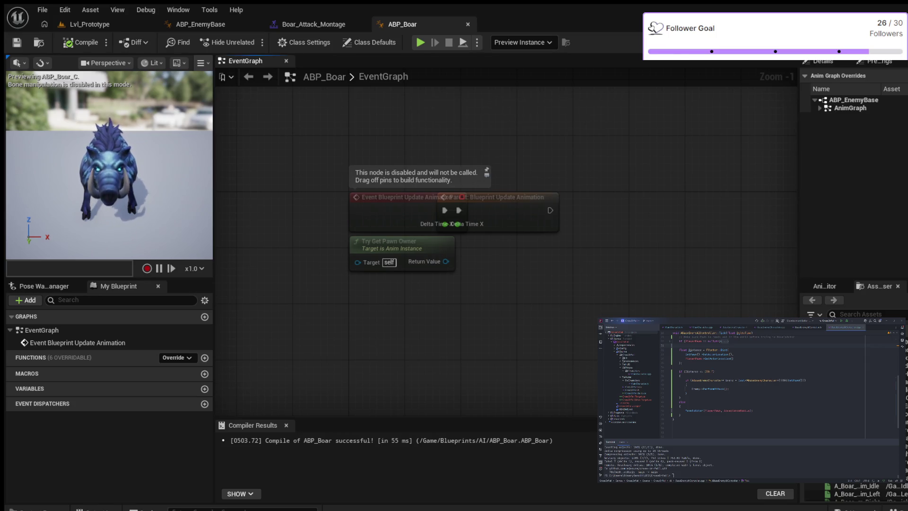
{"action": "key", "text": "F7"}
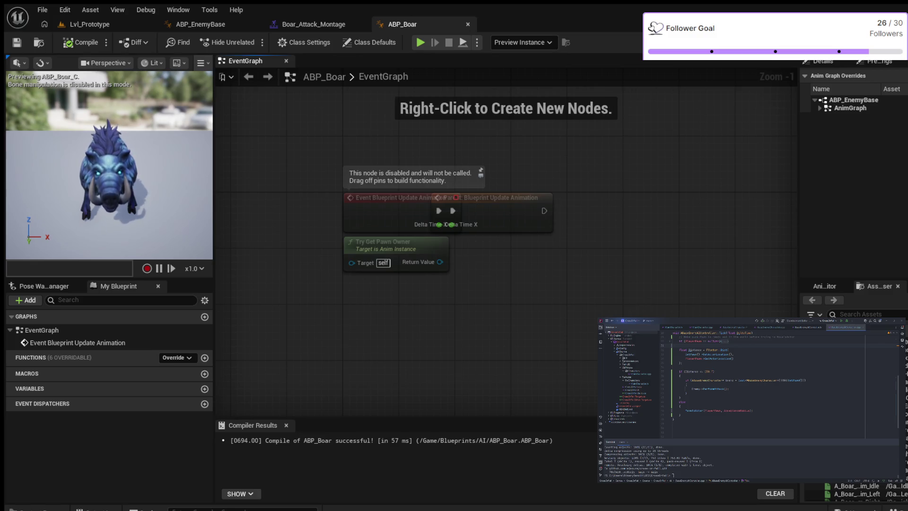
{"action": "left_click", "coordinate": [200, 24]}
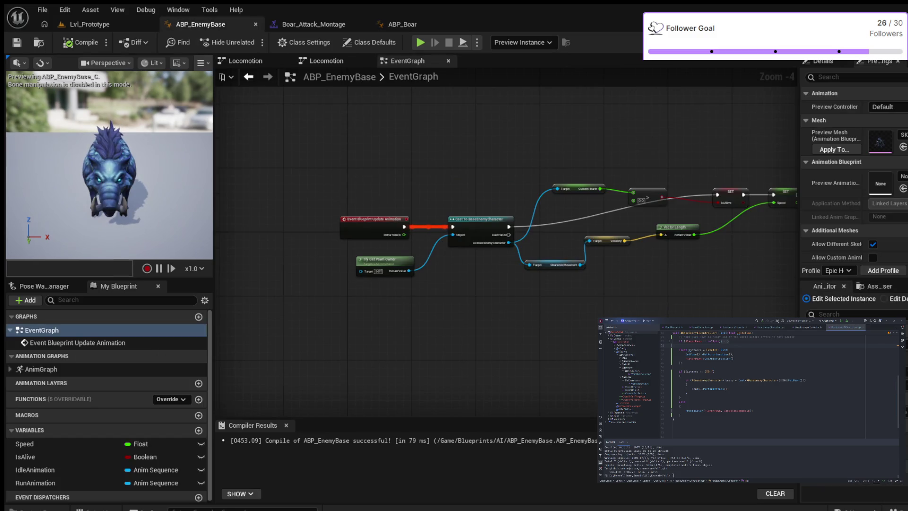
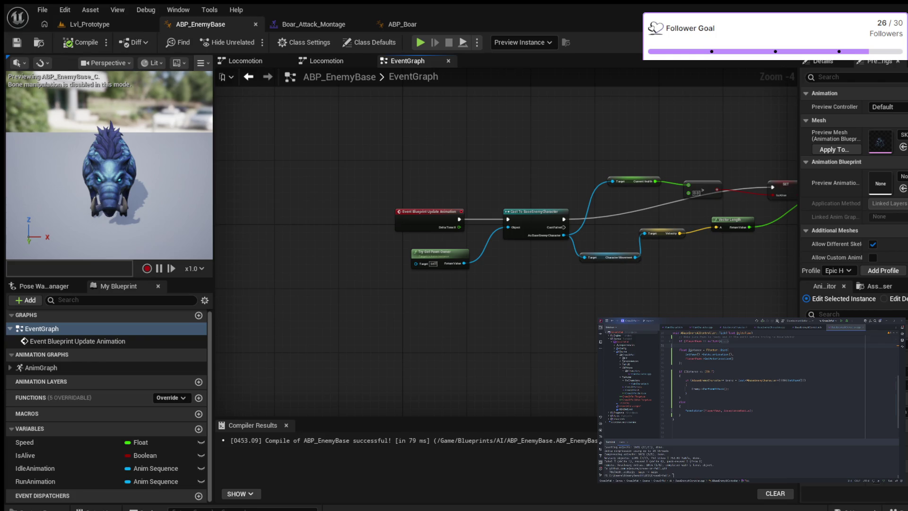
- Compile ABP_EnemyBase, then switch to the ABP_Boar animation blueprint's event graph
{"action": "left_click", "coordinate": [81, 42]}
{"action": "left_click", "coordinate": [403, 24]}
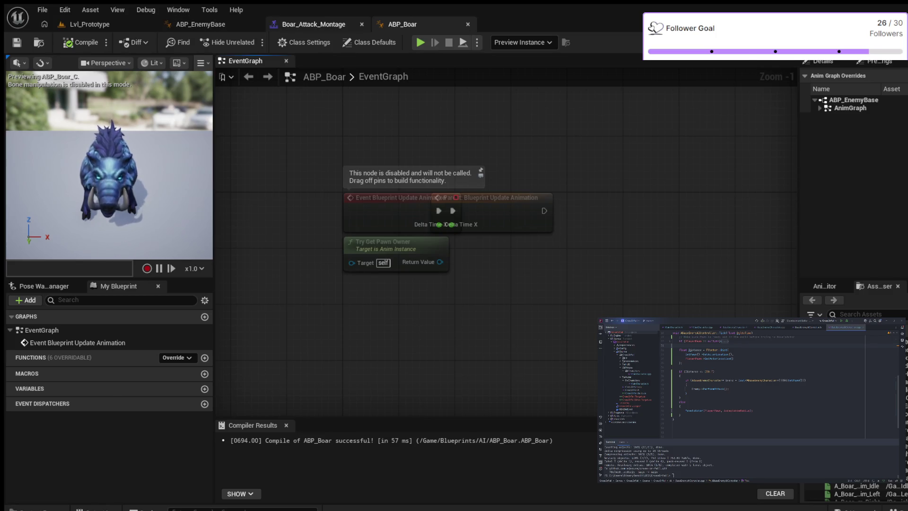
- Open Boar_Attack_Montage to check its AttackHit notify, then bring up the content browser
{"action": "left_click", "coordinate": [314, 24]}
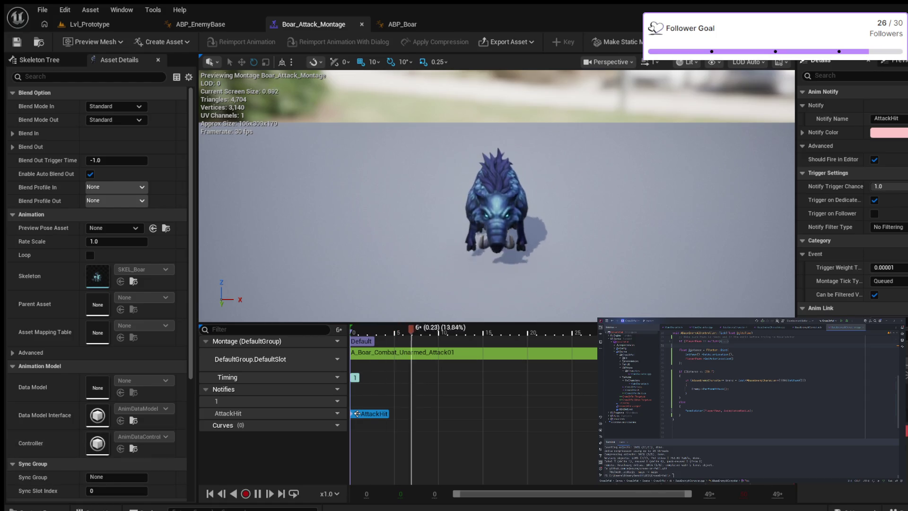
{"action": "key", "text": "ctrl+space"}
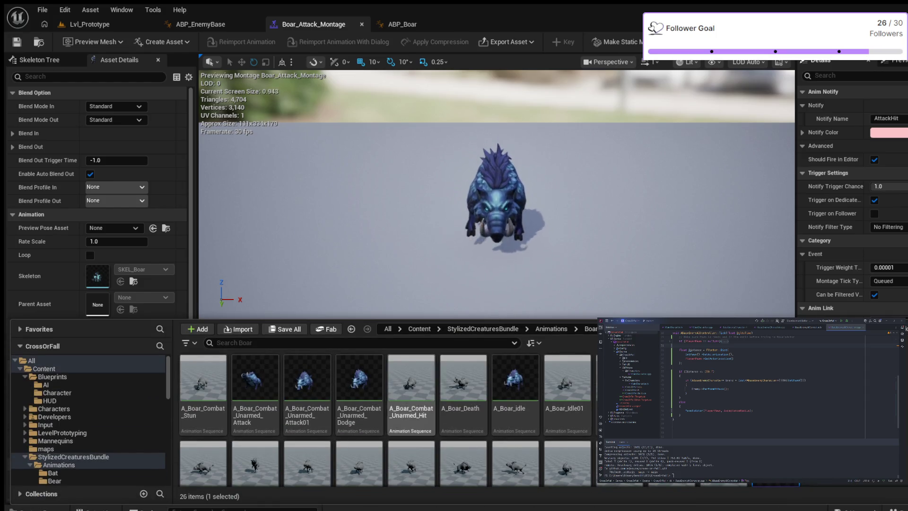
- Open the A_Boar_Combat_Unarmed_Attack animation from the content browser and show its timeline
{"action": "scroll", "coordinate": [464, 393], "scroll_direction": "down", "scroll_amount": 2}
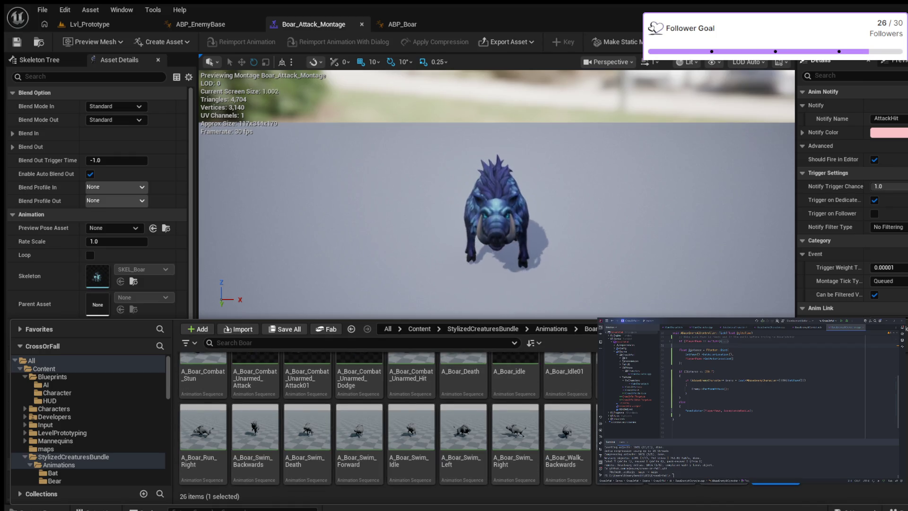
{"action": "scroll", "coordinate": [388, 416], "scroll_direction": "up", "scroll_amount": 2}
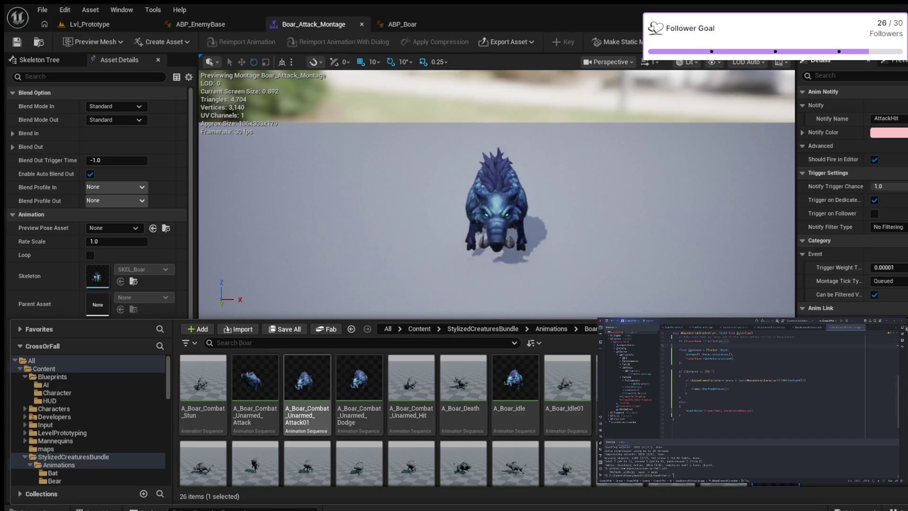
{"action": "double_click", "coordinate": [255, 388]}
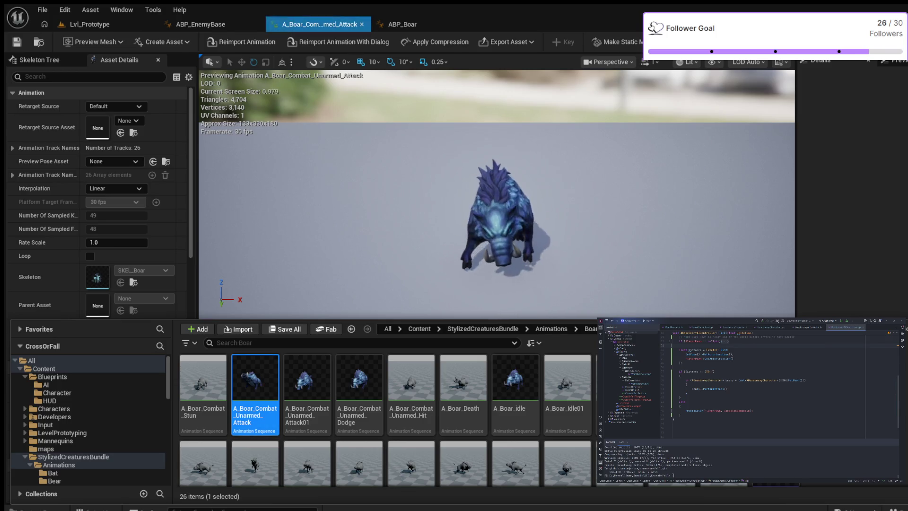
{"action": "key", "text": "ctrl+space"}
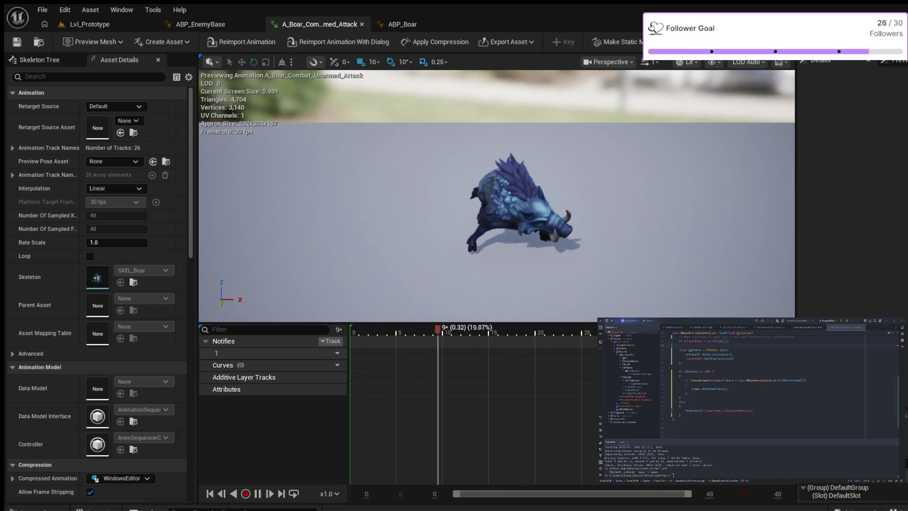
- Add an AttackHit notify track and notify, save the animation, and return to ABP_EnemyBase
{"action": "left_click", "coordinate": [332, 341]}
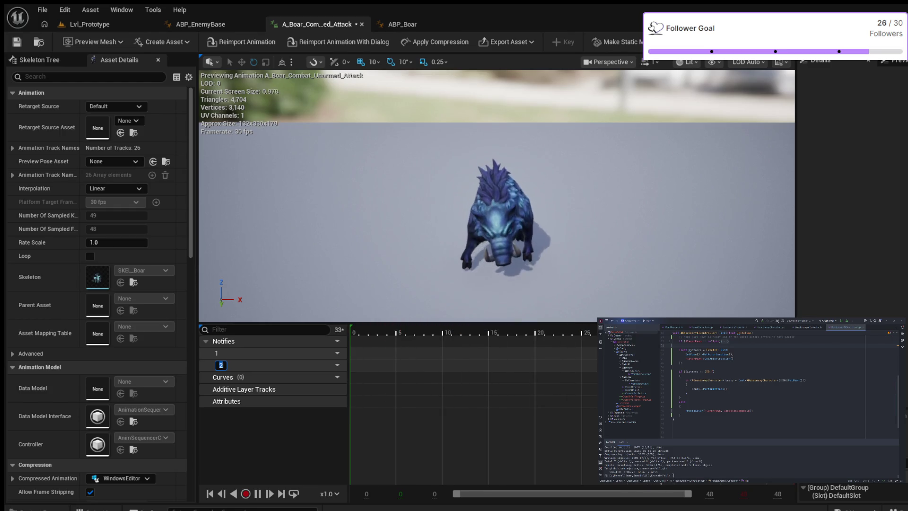
{"action": "type", "text": "Atta"}
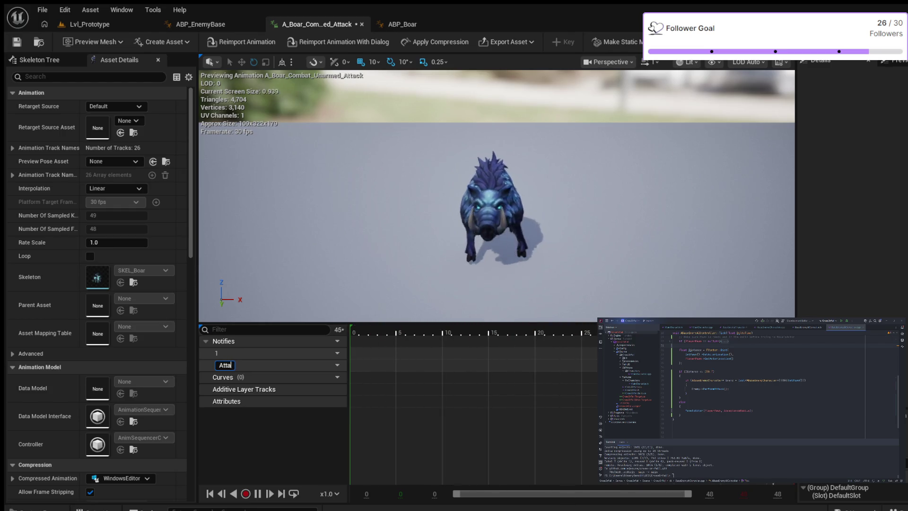
{"action": "type", "text": "ckHit"}
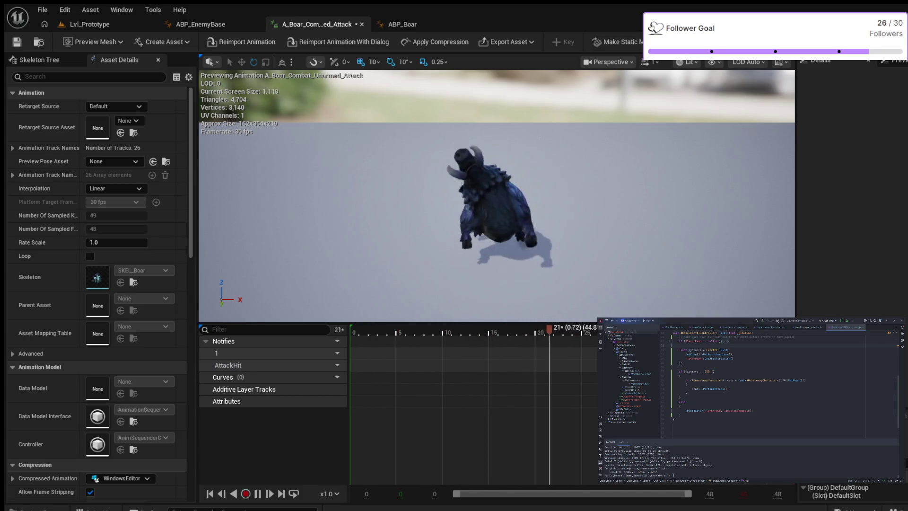
{"action": "key", "text": "Return"}
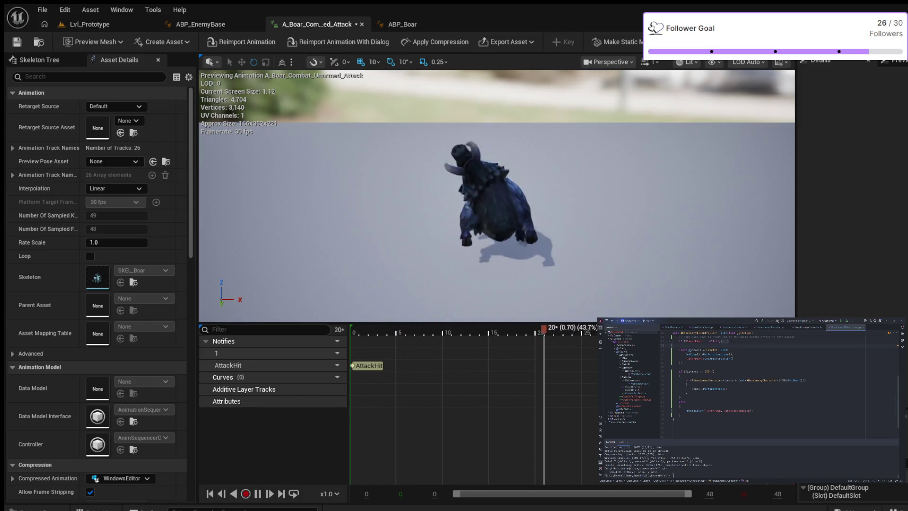
{"action": "left_click", "coordinate": [369, 366]}
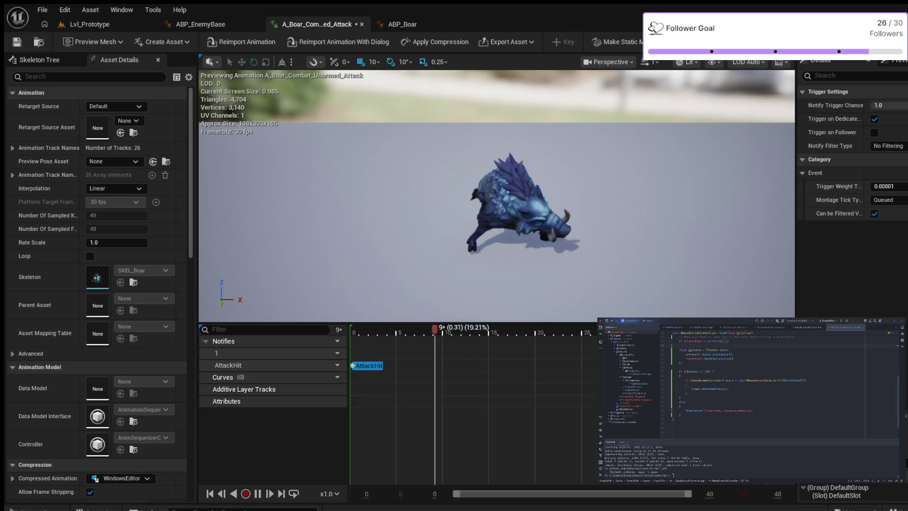
{"action": "key", "text": "ctrl+s"}
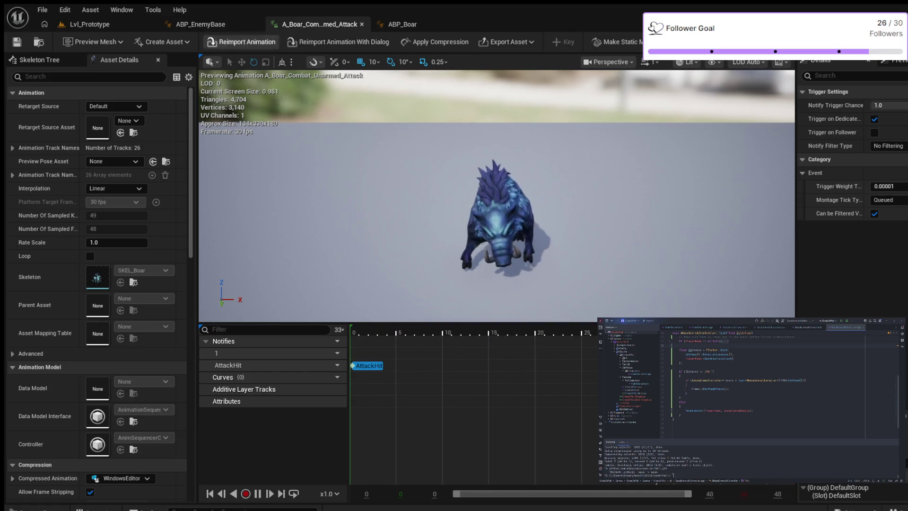
{"action": "left_click", "coordinate": [200, 24]}
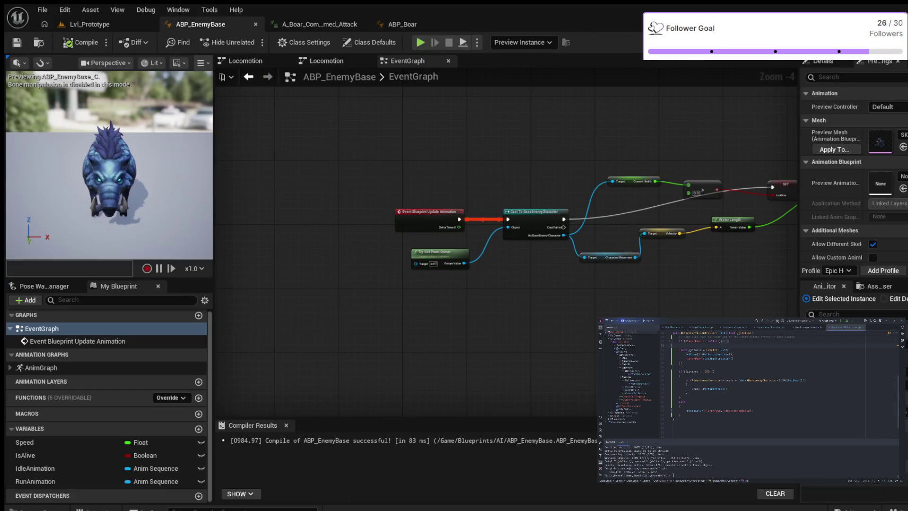
- Compile ABP_EnemyBase twice and paste an AnimNotify_AttackHit event node into its graph
{"action": "left_click", "coordinate": [81, 43]}
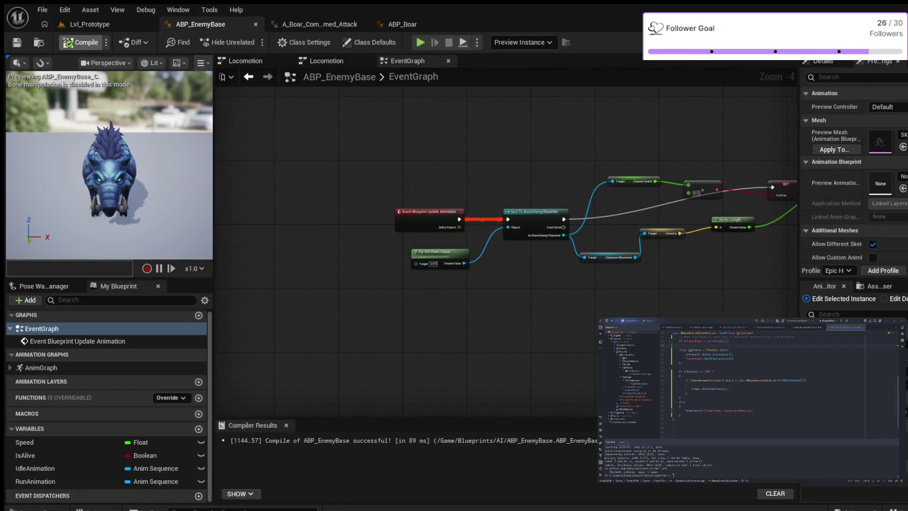
{"action": "left_click", "coordinate": [82, 43]}
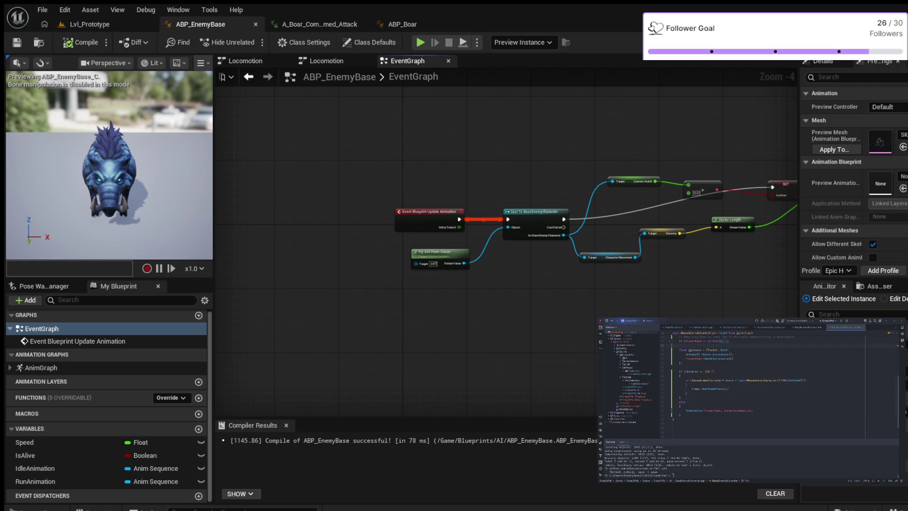
{"action": "key", "text": "ctrl+v"}
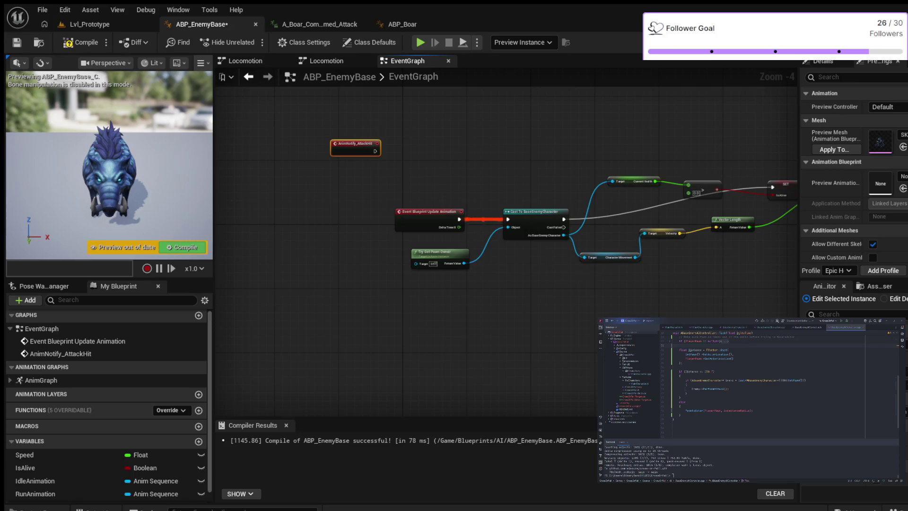
- Add Try Get Pawn Owner, cast it to BaseEnemyCharacter, and fire the cast from AnimNotify_AttackHit
{"action": "scroll", "coordinate": [324, 185], "scroll_direction": "up", "scroll_amount": 3}
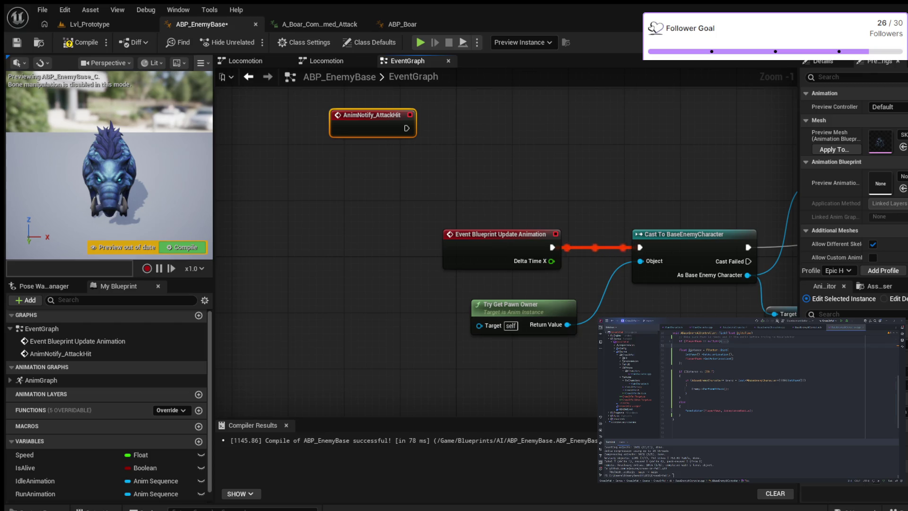
{"action": "key", "text": "ctrl+v"}
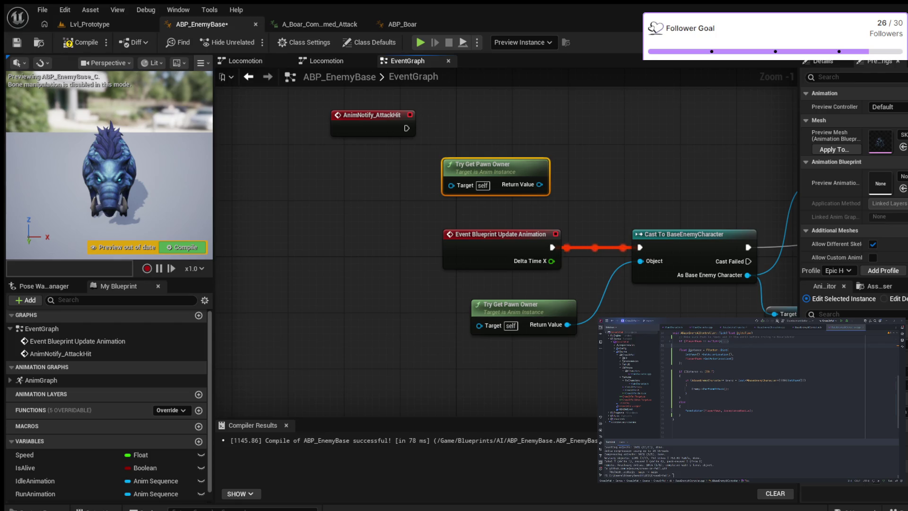
{"action": "left_click_drag", "start_coordinate": [487, 164], "coordinate": [424, 171]}
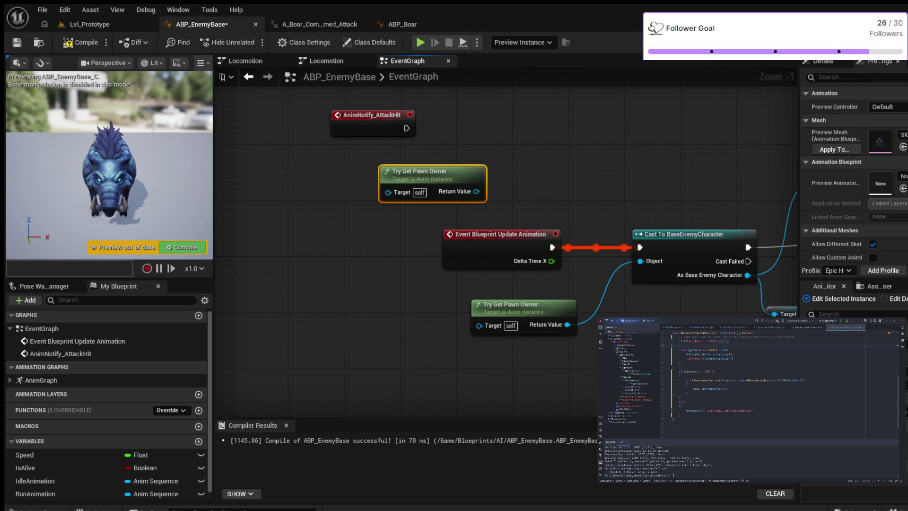
{"action": "left_click_drag", "start_coordinate": [476, 192], "coordinate": [528, 148]}
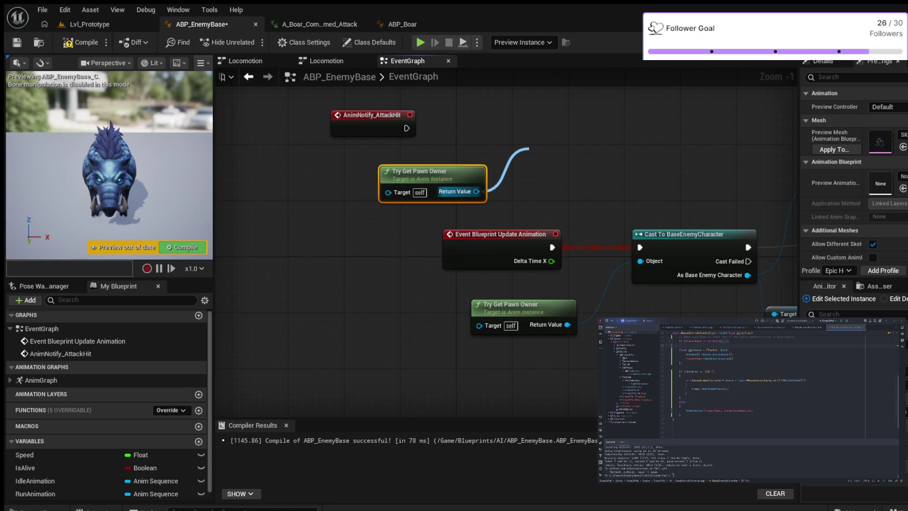
{"action": "left_click_drag", "start_coordinate": [528, 148], "coordinate": [529, 149]}
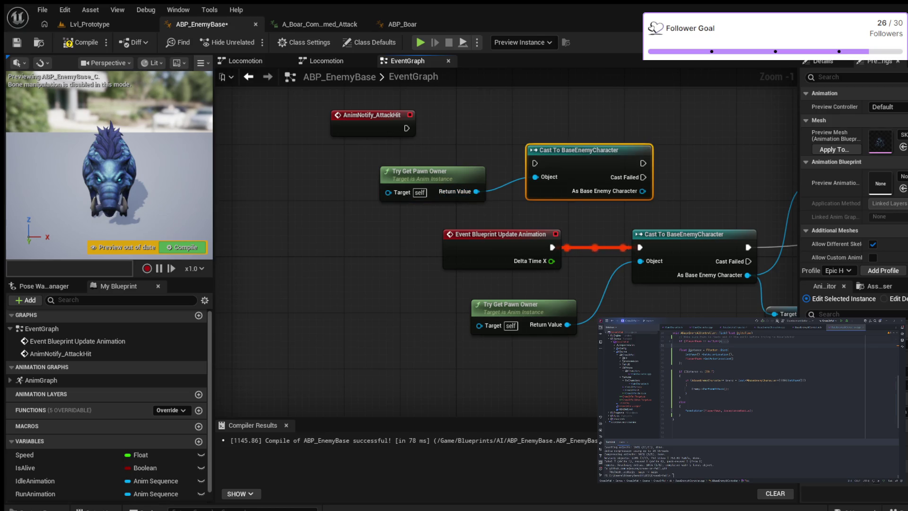
{"action": "left_click_drag", "start_coordinate": [587, 150], "coordinate": [579, 108]}
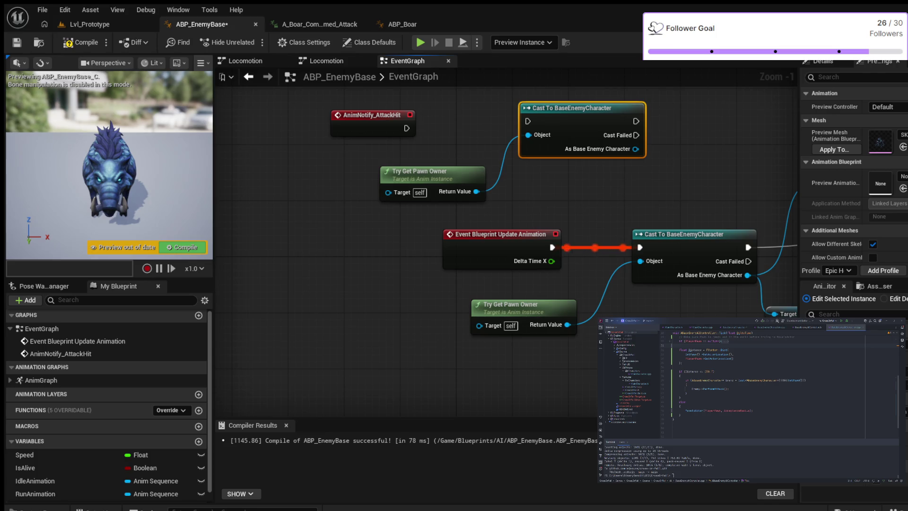
{"action": "mouse_move", "coordinate": [406, 128]}
{"action": "left_mouse_down"}
{"action": "mouse_move", "coordinate": [543, 115]}
{"action": "mouse_move", "coordinate": [530, 122]}
{"action": "left_mouse_up"}
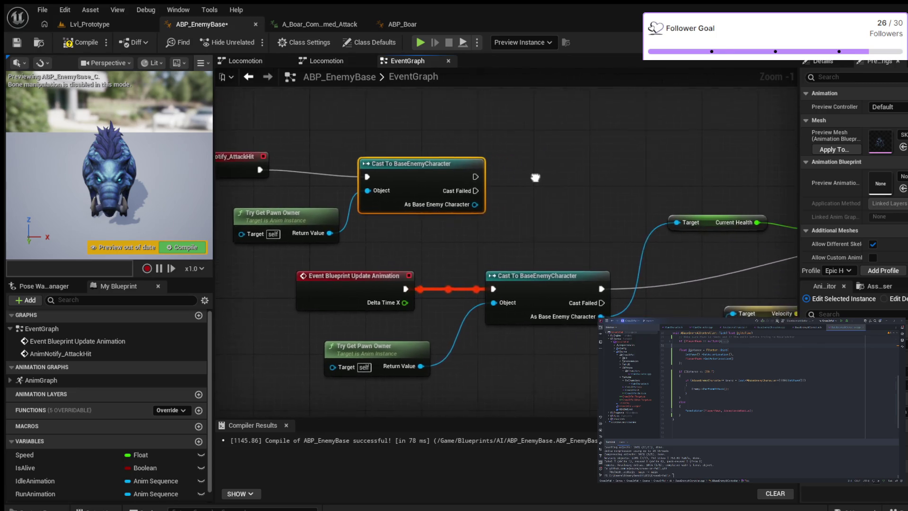
- Add Apply Damage on As Base Enemy Character with Base Damage 10.0, feeding a Print String
{"action": "left_click_drag", "start_coordinate": [460, 206], "coordinate": [522, 156]}
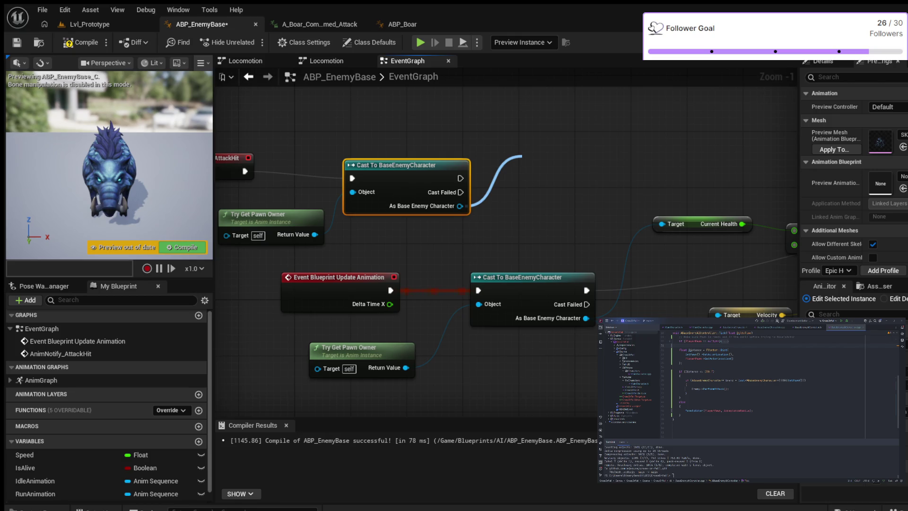
{"action": "left_click", "coordinate": [522, 156]}
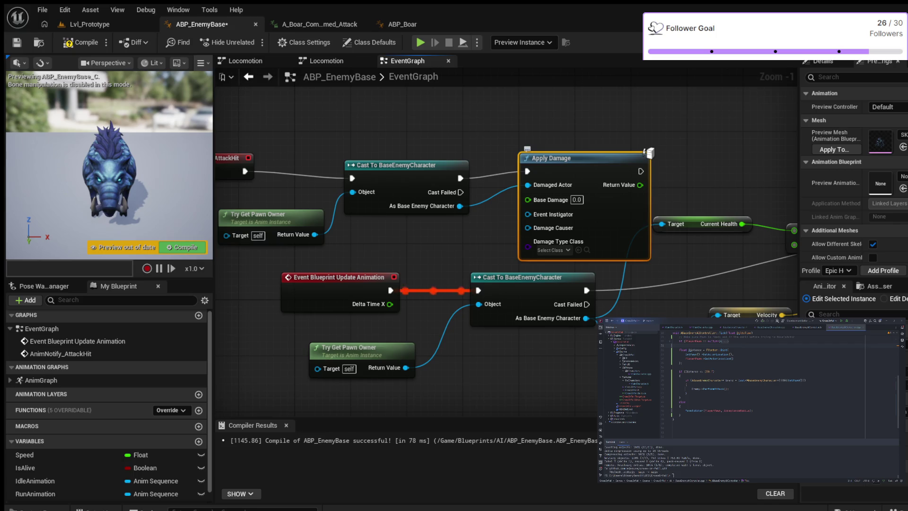
{"action": "left_click_drag", "start_coordinate": [558, 158], "coordinate": [551, 165]}
{"action": "scroll", "coordinate": [642, 160], "scroll_direction": "down", "scroll_amount": 1}
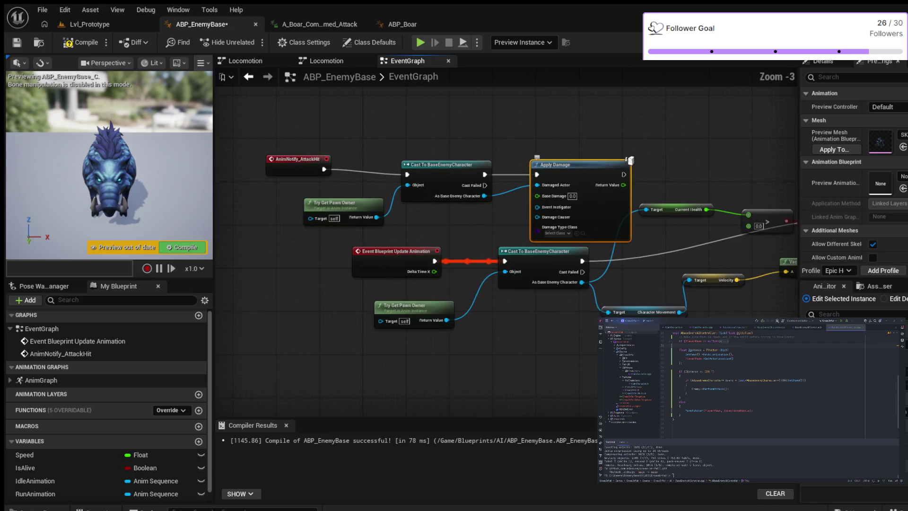
{"action": "scroll", "coordinate": [642, 160], "scroll_direction": "up", "scroll_amount": 2}
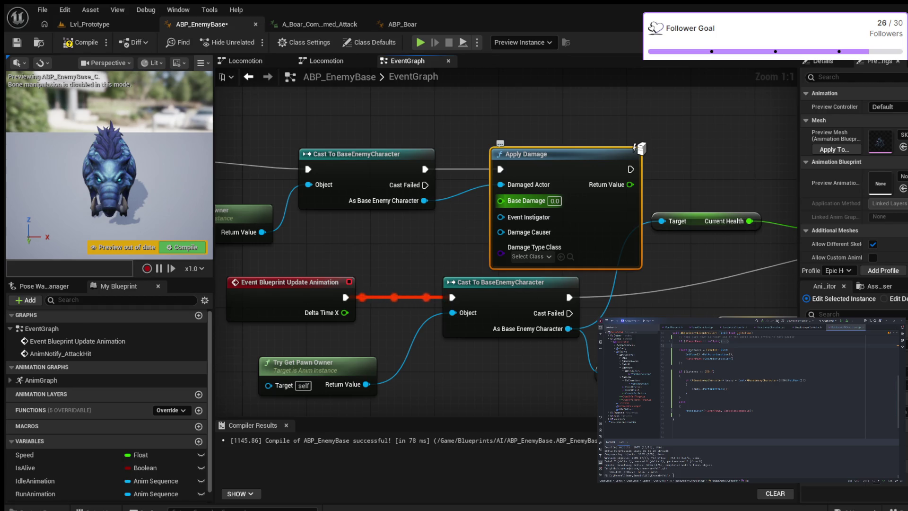
{"action": "type", "text": "10.0"}
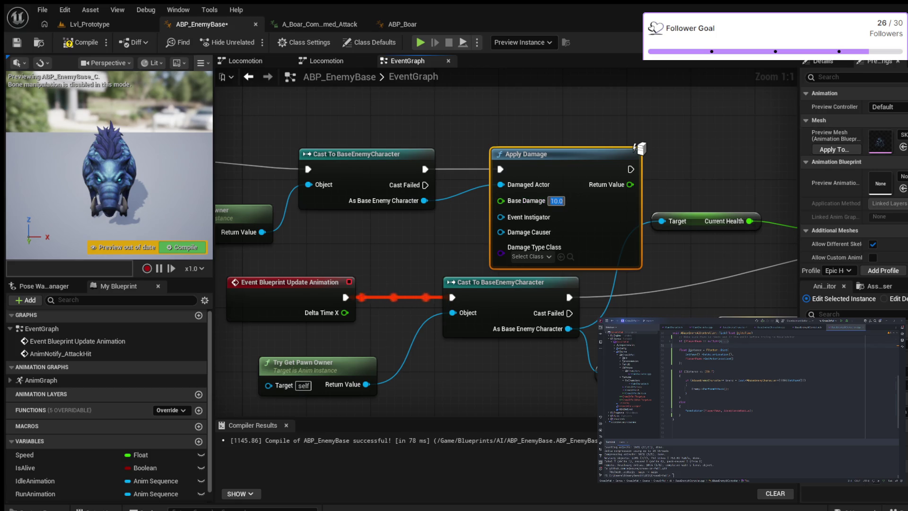
{"action": "left_click_drag", "start_coordinate": [630, 185], "coordinate": [684, 163]}
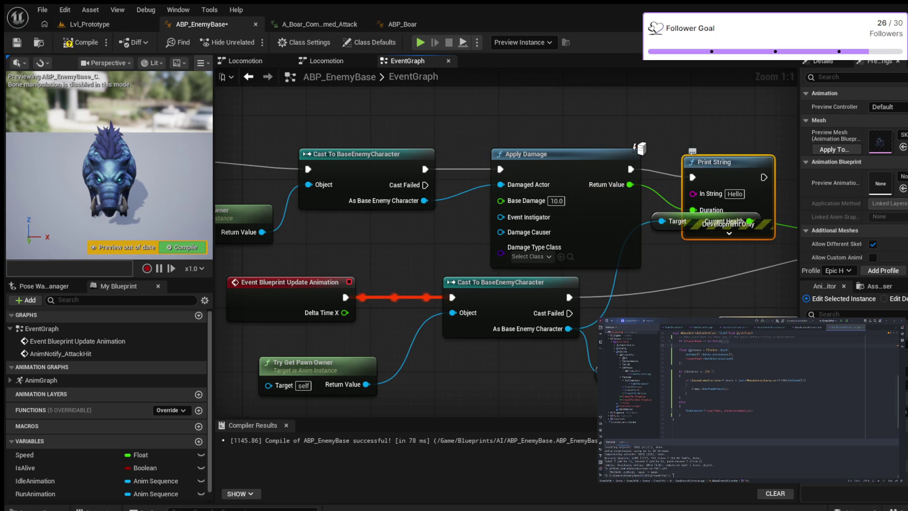
- Move the Apply Damage return wire from Print String's Duration to its In String
{"action": "left_click_drag", "start_coordinate": [714, 146], "coordinate": [714, 138]}
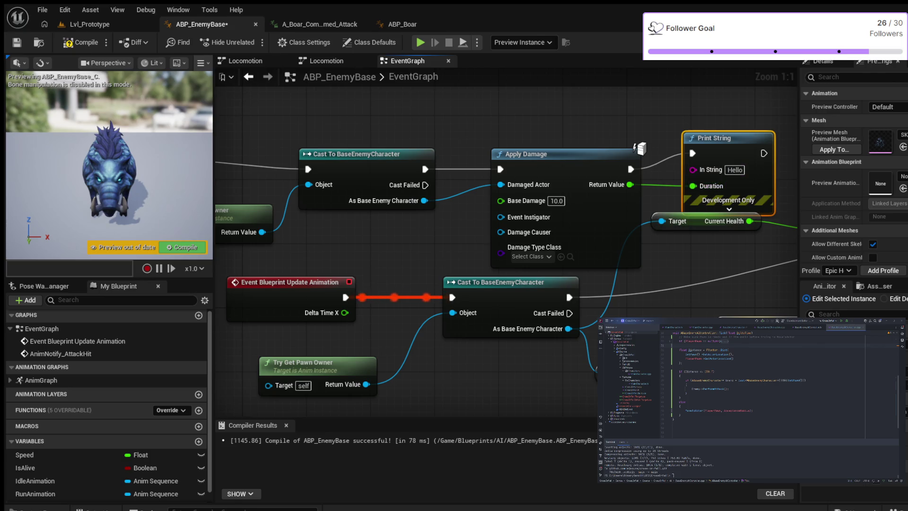
{"action": "left_click", "coordinate": [657, 185]}
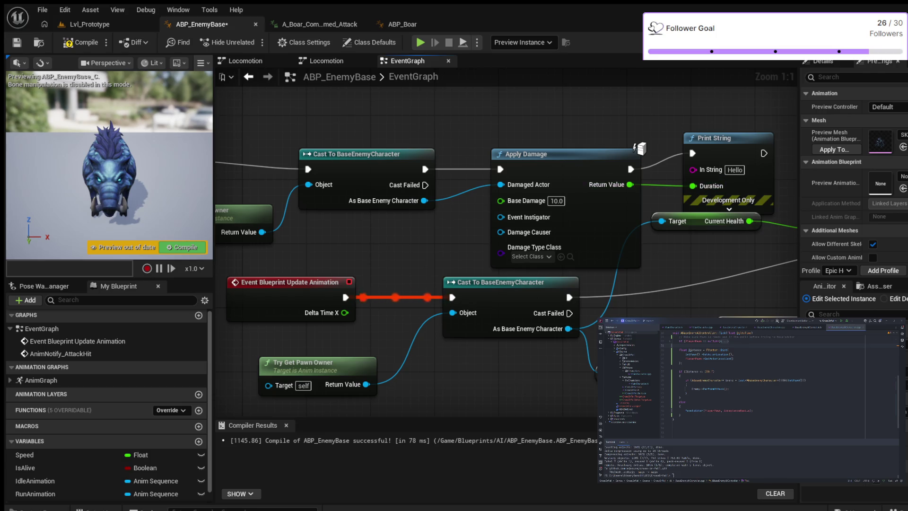
{"action": "left_click", "coordinate": [657, 185], "text": "alt"}
{"action": "left_click_drag", "start_coordinate": [630, 185], "coordinate": [694, 170]}
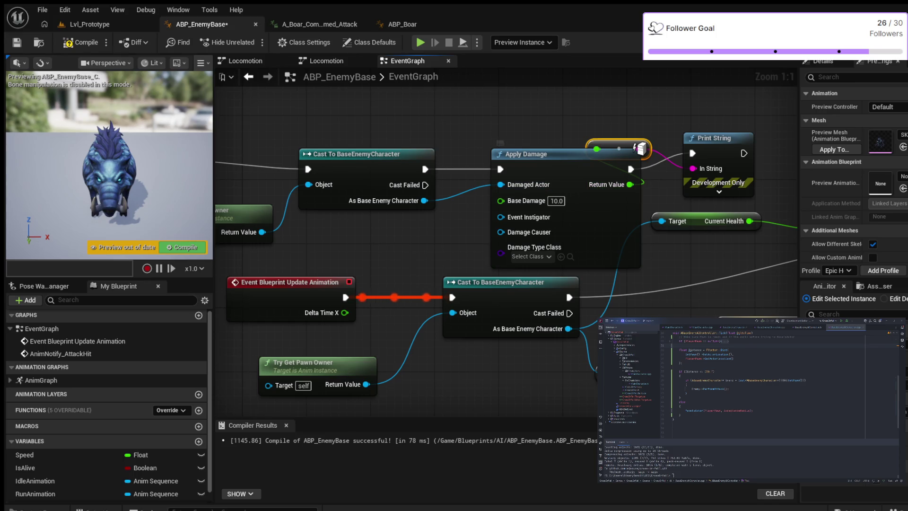
- Compile and save ABP_EnemyBase, then go back to the Lvl_Prototype level
{"action": "left_click", "coordinate": [80, 43]}
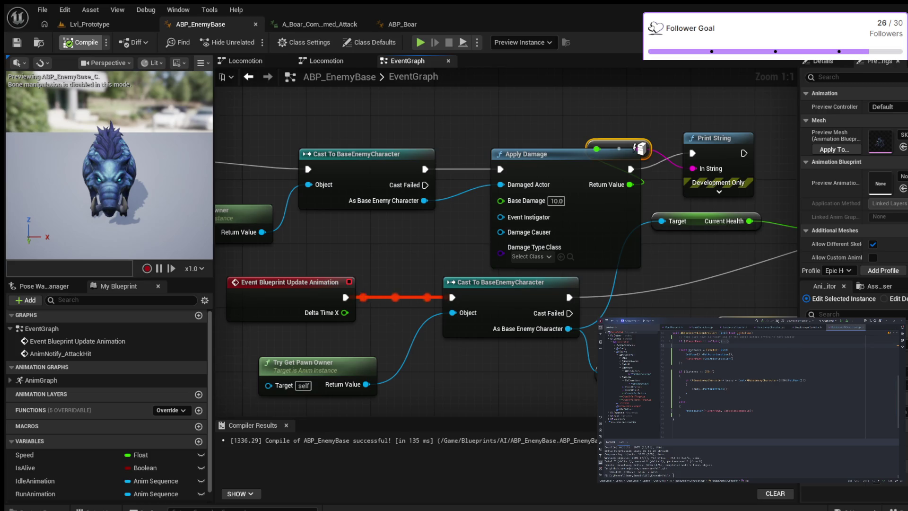
{"action": "left_click", "coordinate": [16, 42]}
{"action": "left_click", "coordinate": [90, 24]}
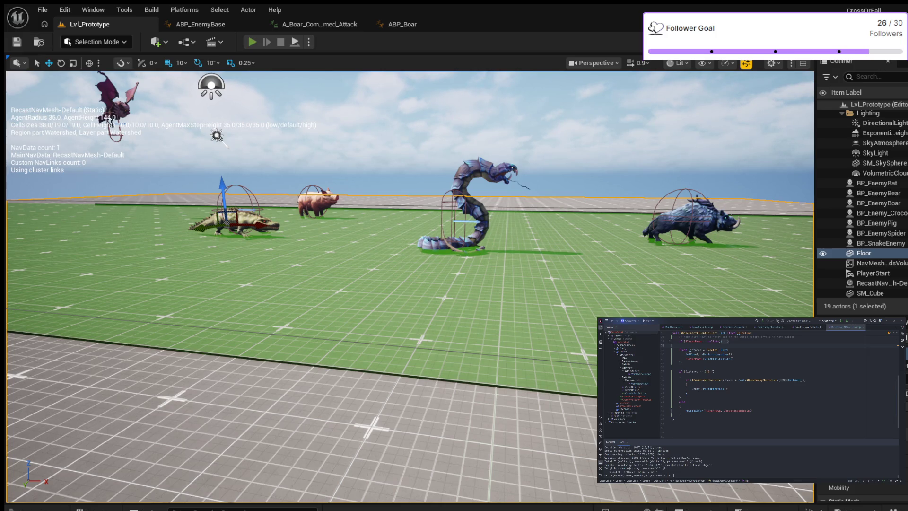
- Play Lvl_Prototype in the editor and walk the player character forward toward the enemies
{"action": "key", "text": "alt+p"}
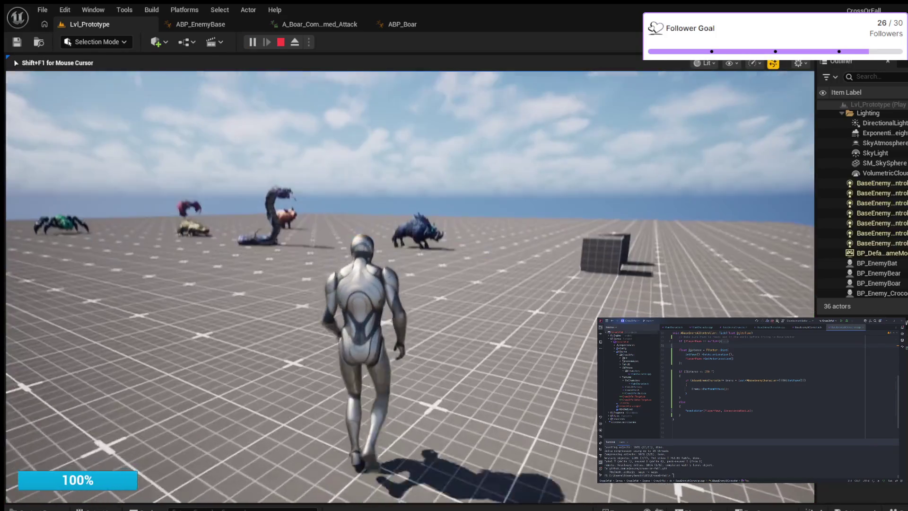
{"action": "key", "text": "w"}
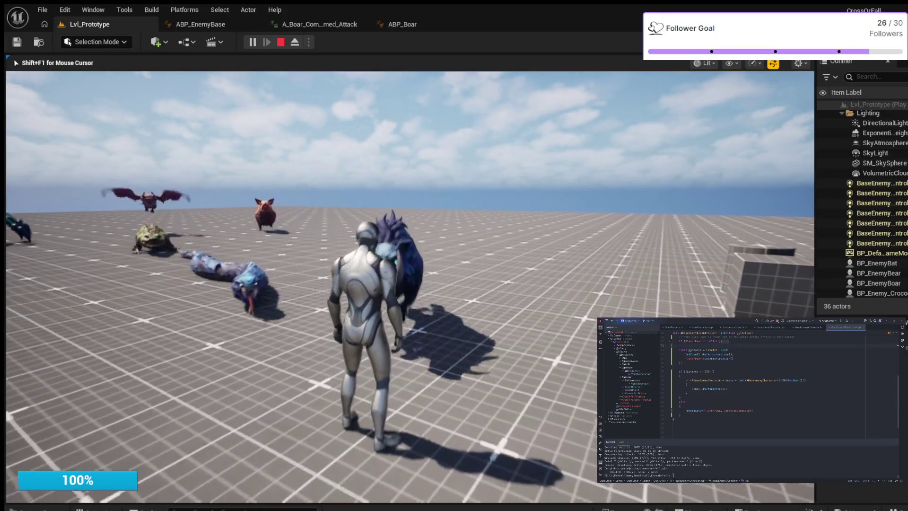
{"action": "key", "text": "w"}
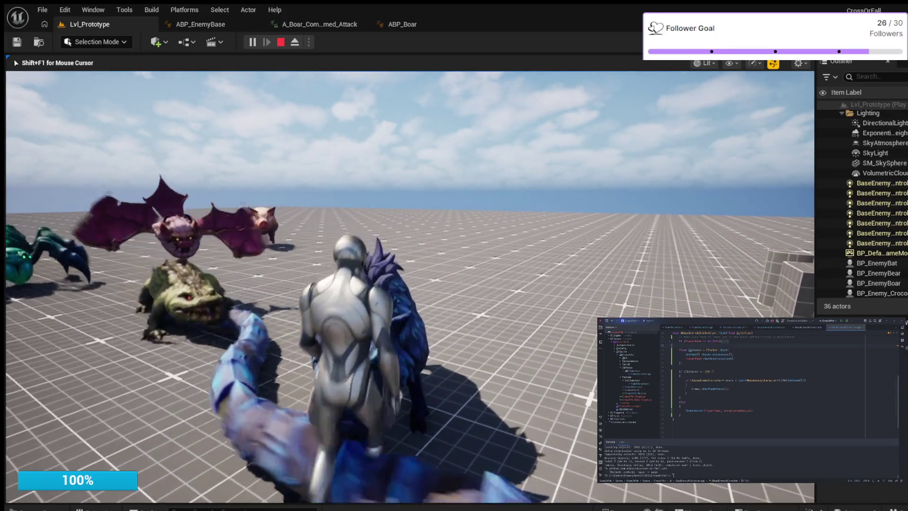